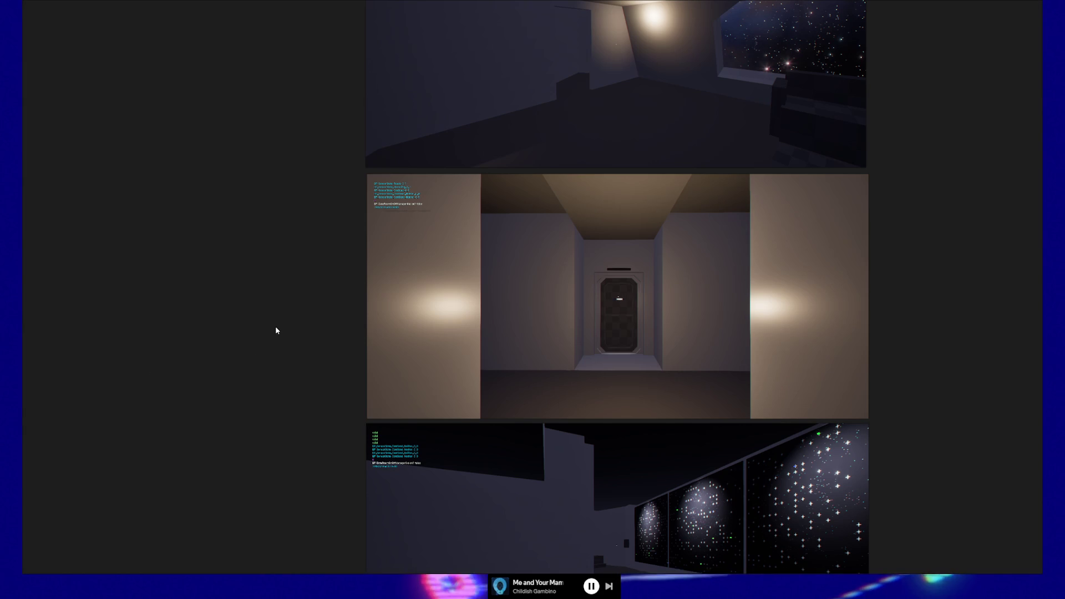
# Scroll through the remaining level screenshots, panning across the corridor shot
pyautogui.scroll(-1, 448, 353)
pyautogui.scroll(-3, 448, 352)
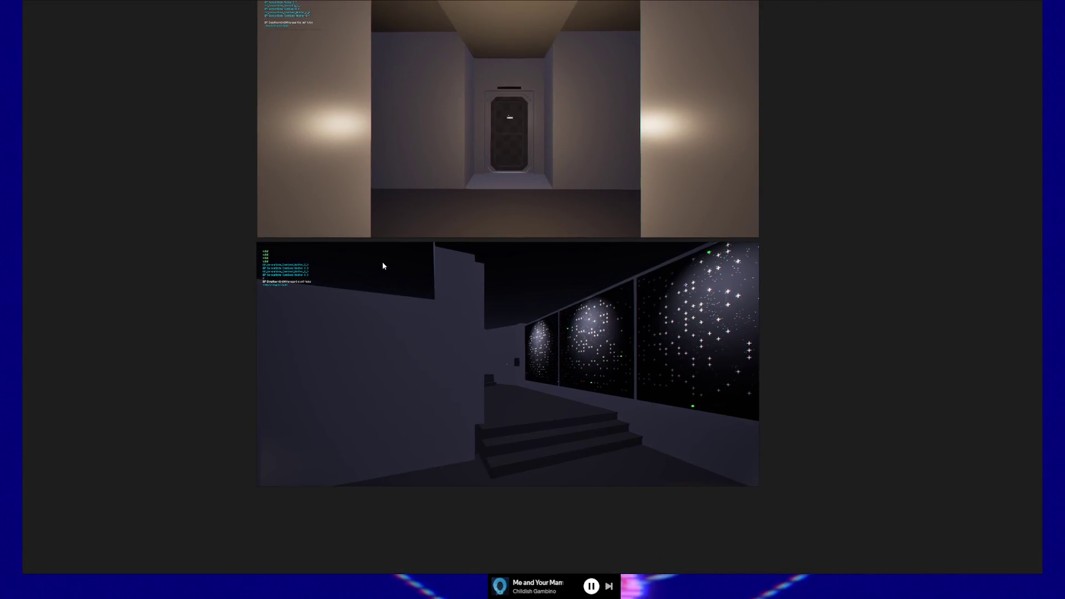
pyautogui.scroll(5, 381, 254)
pyautogui.scroll(3, 409, 379)
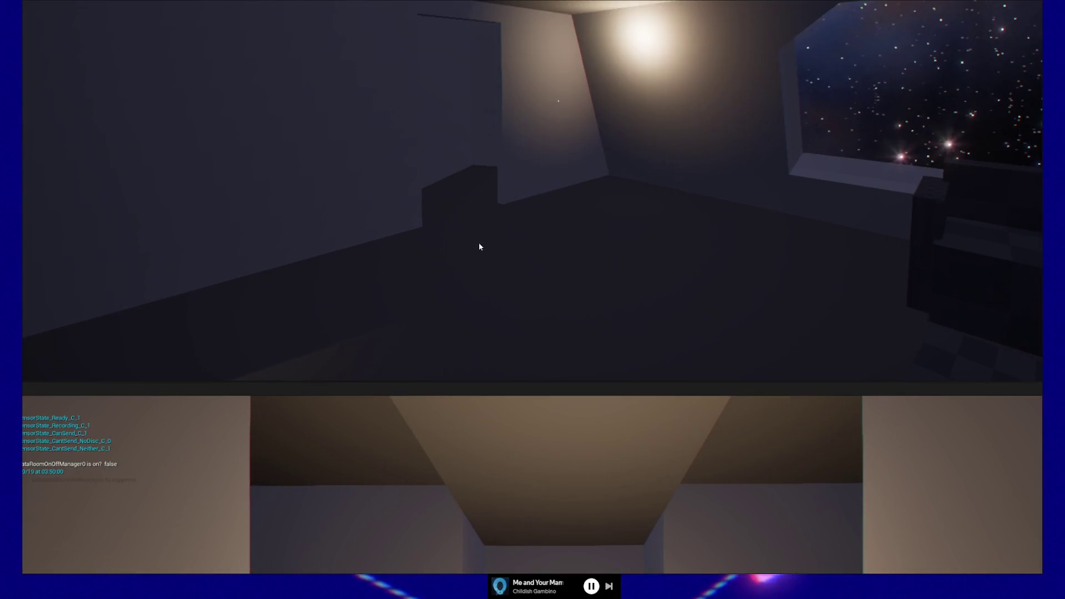
pyautogui.scroll(-1, 470, 250)
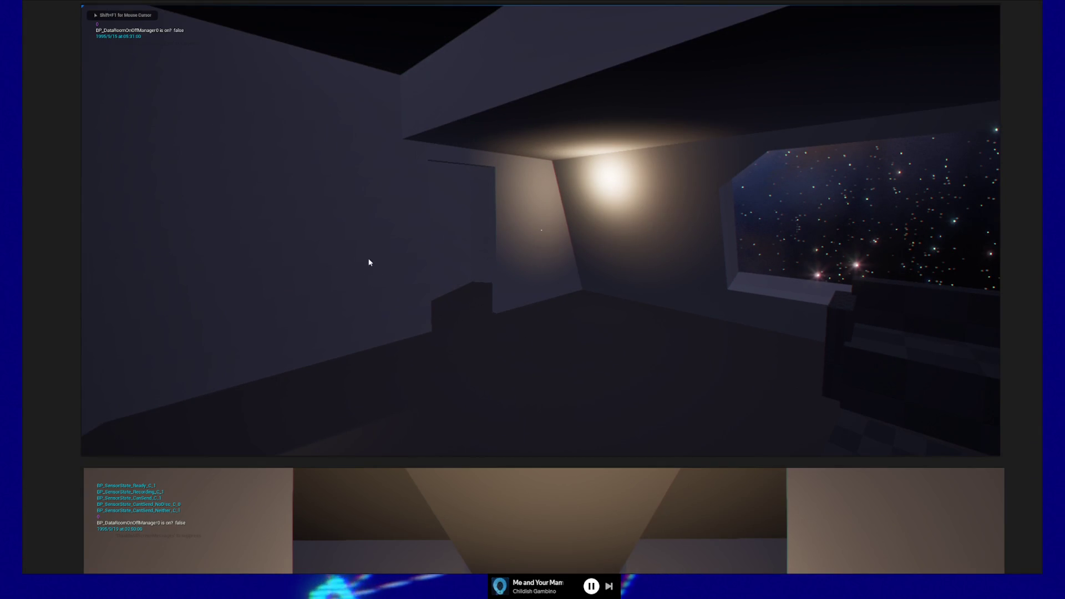
pyautogui.scroll(-5, 614, 341)
pyautogui.moveTo(570, 319)
pyautogui.mouseDown()
pyautogui.moveTo(571, 162)
pyautogui.moveTo(573, 257)
pyautogui.mouseUp()
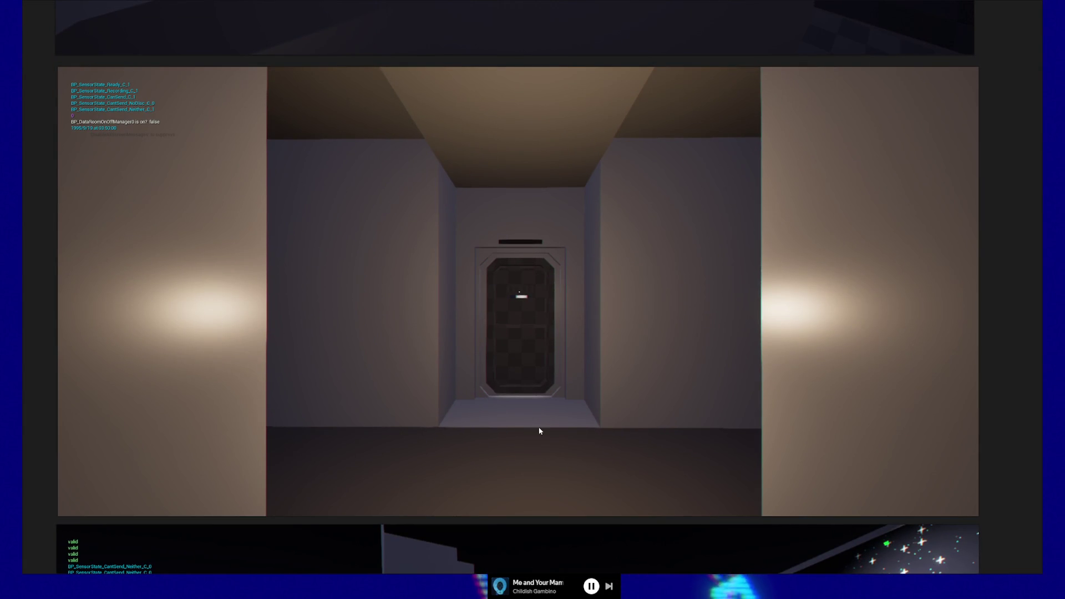
pyautogui.scroll(-5, 527, 447)
pyautogui.scroll(-2, 518, 251)
pyautogui.scroll(2, 520, 283)
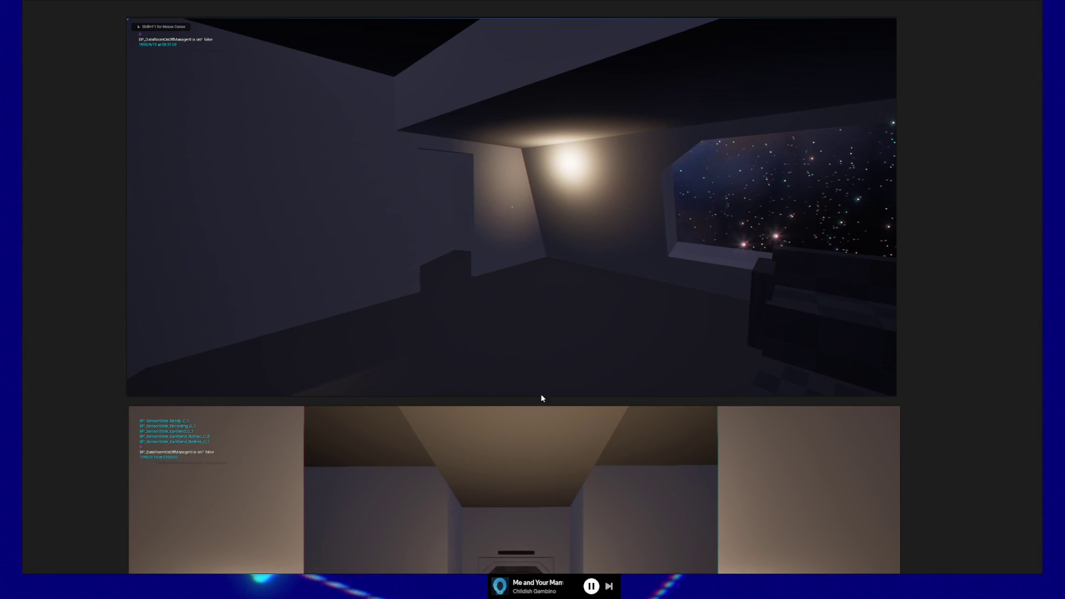
pyautogui.scroll(-6, 544, 387)
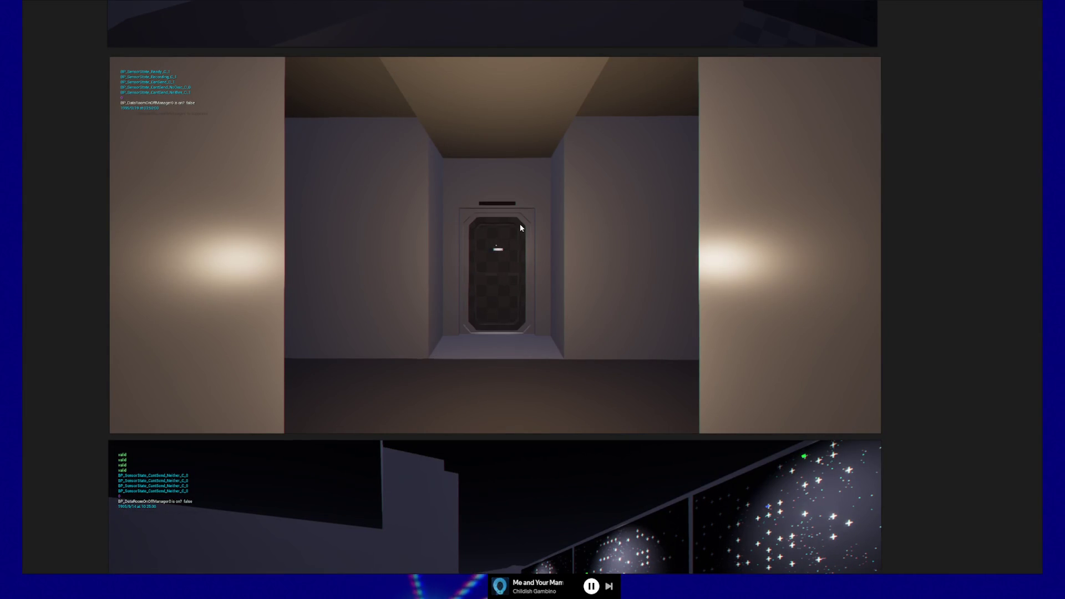
pyautogui.scroll(-6, 524, 216)
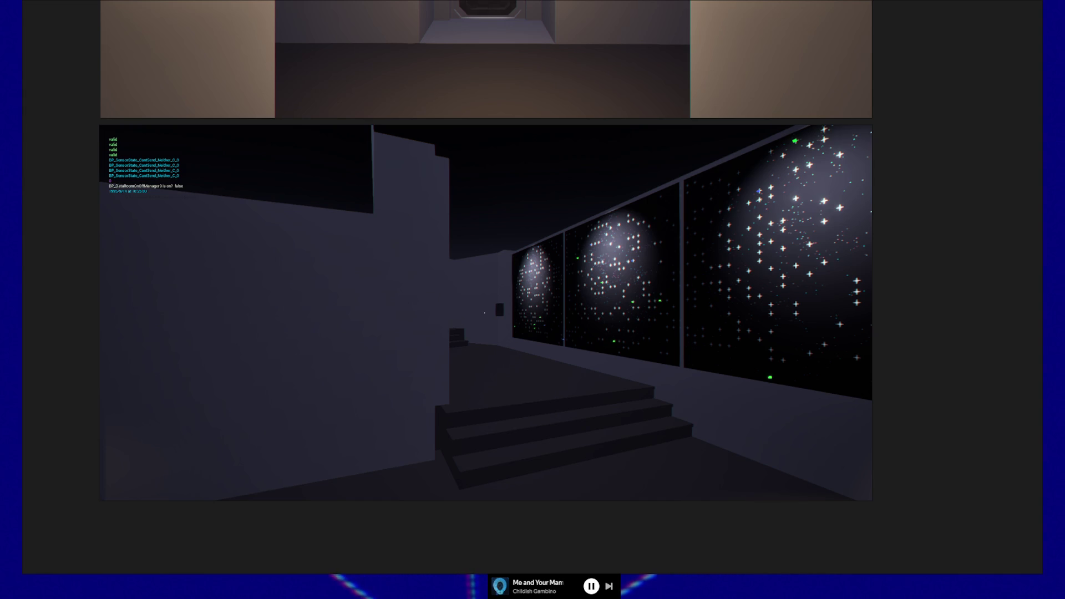
pyautogui.scroll(10, 423, 118)
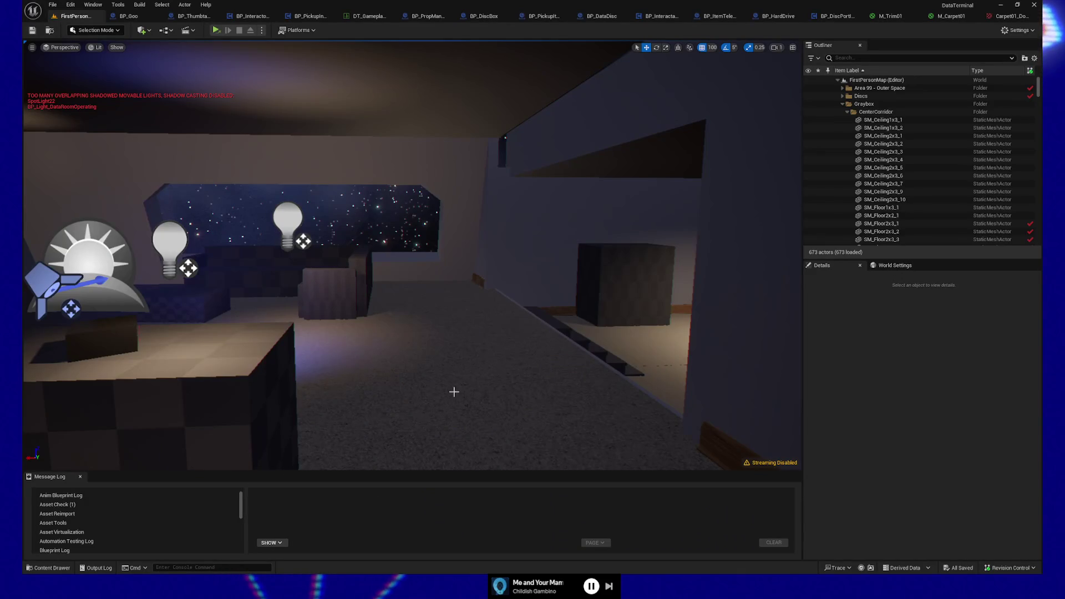
# Start Play In Editor, walk into the teleporter room, and pick up then drop the Processed Data A card
pyautogui.rightClick(488, 428)
pyautogui.click(495, 425)
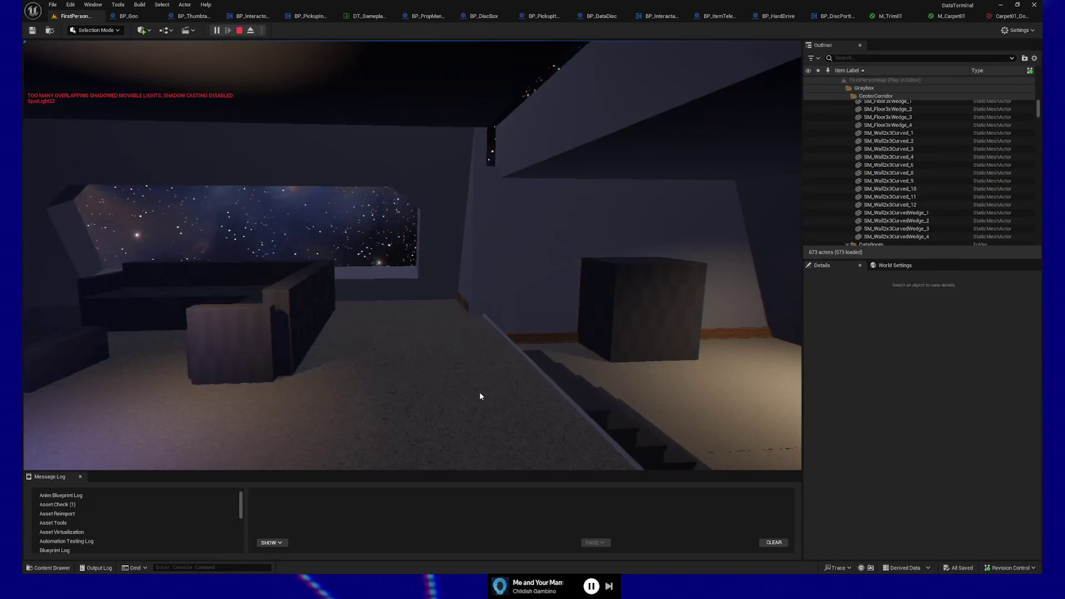
pyautogui.press('w')
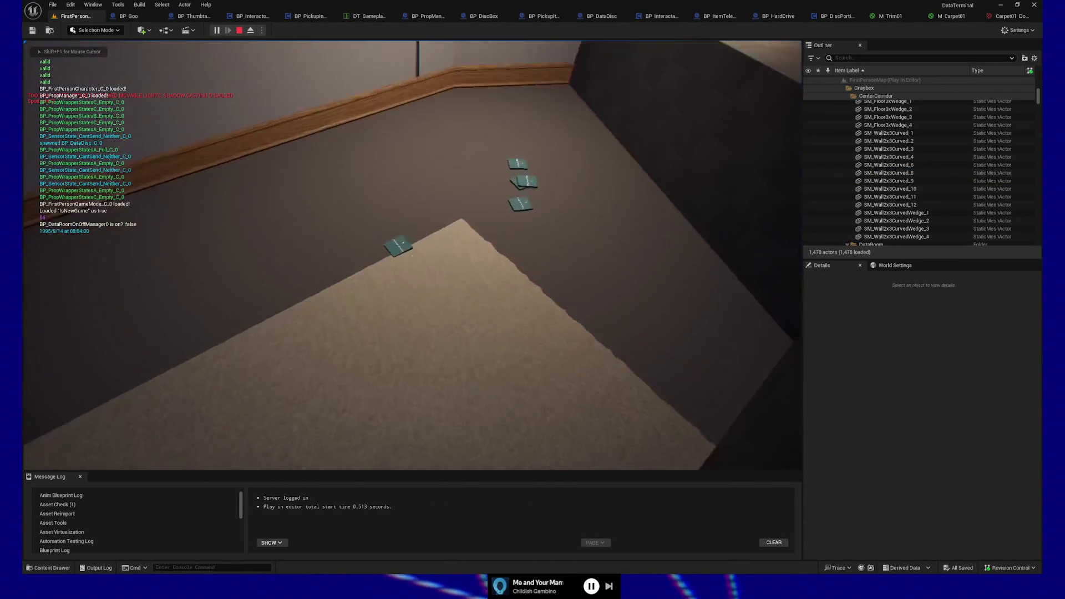
pyautogui.press('e')
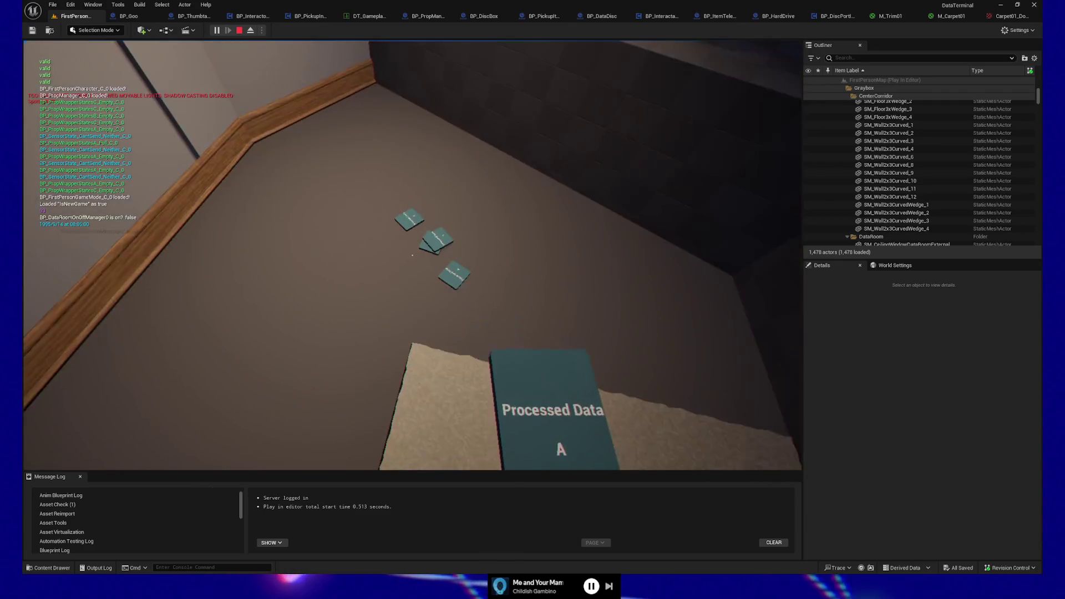
pyautogui.click(412, 256)
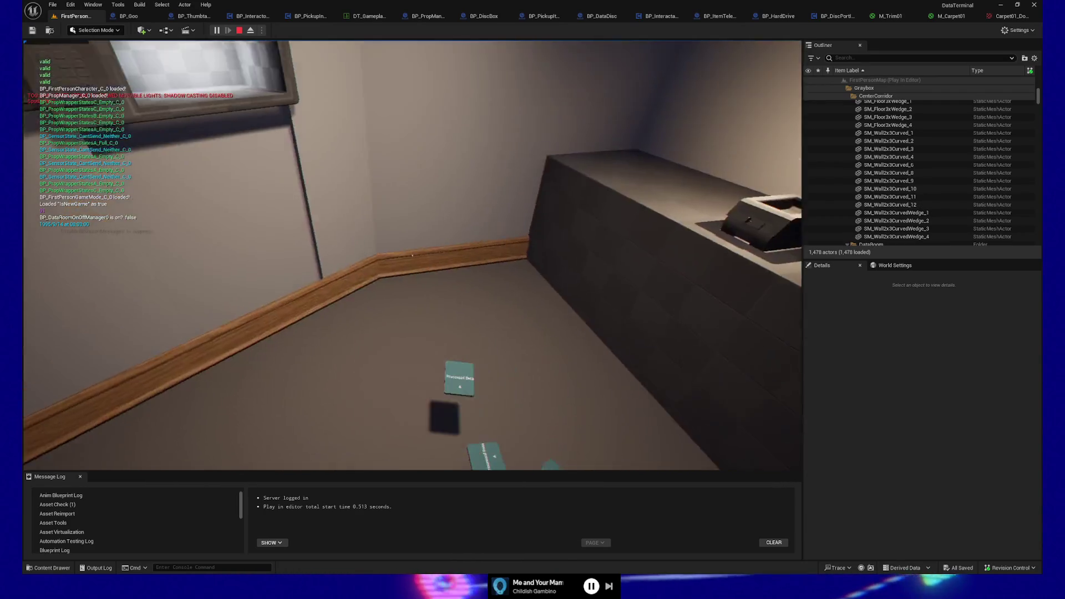
# Walk past the counter and couch, up the stairs, and down the corridor to the terminal room
pyautogui.press('w')
pyautogui.press('w')
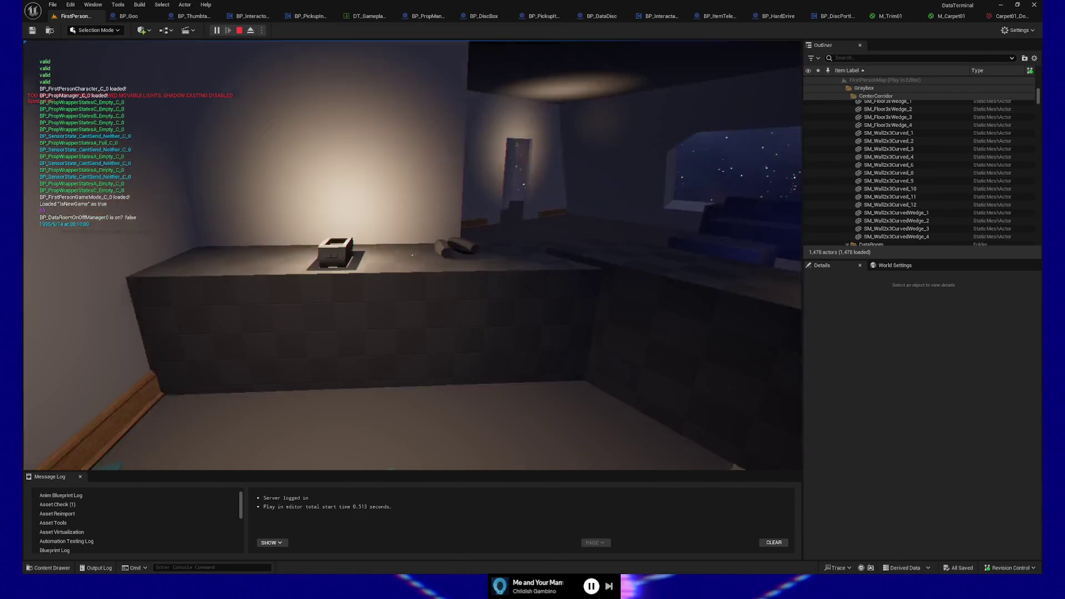
pyautogui.press('w')
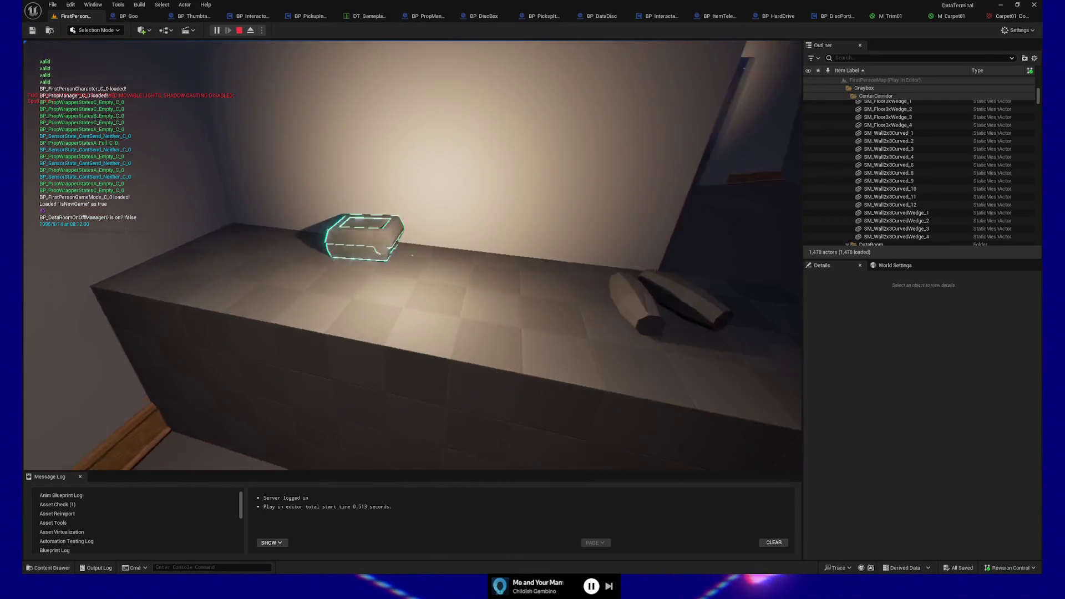
pyautogui.press('w')
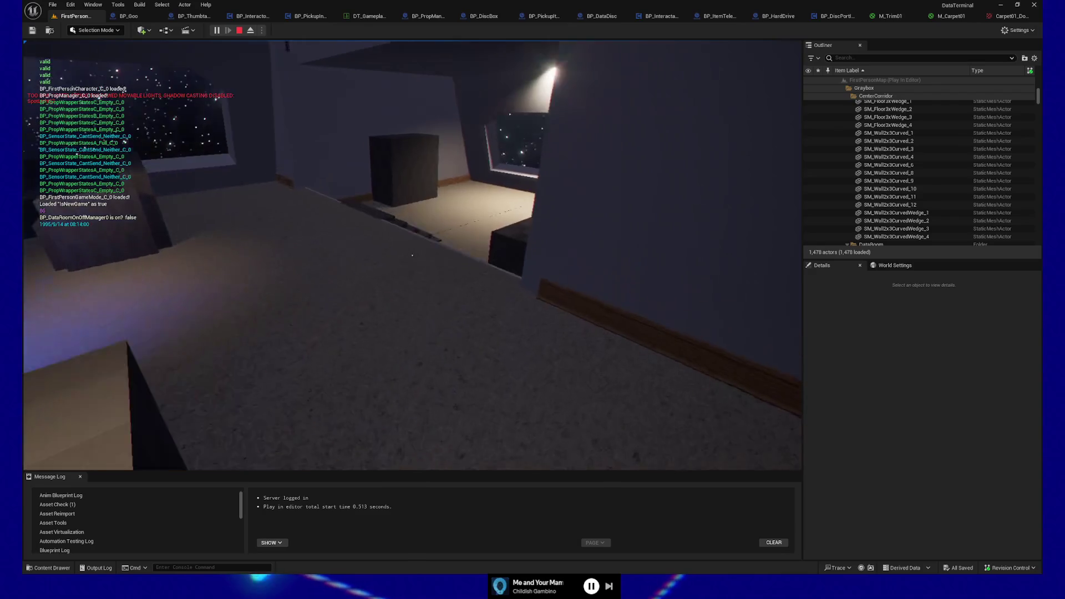
pyautogui.press('w')
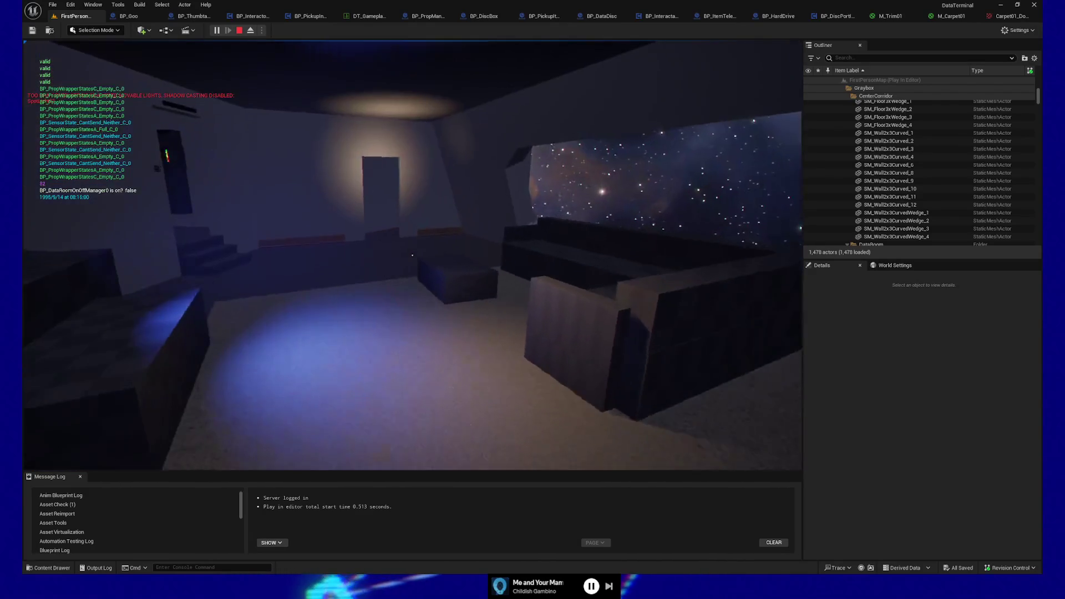
pyautogui.press('w')
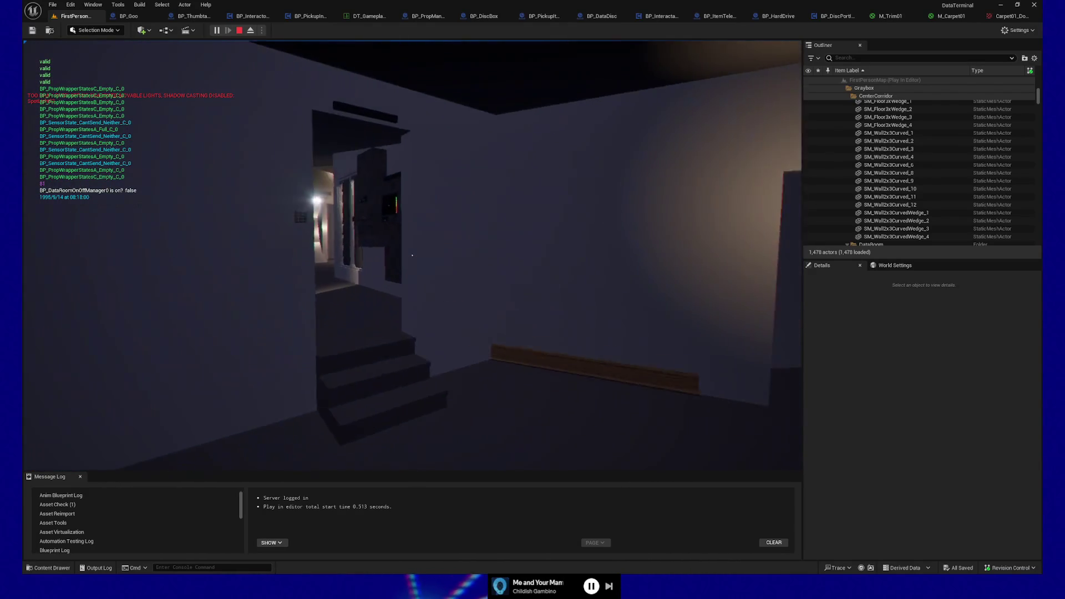
pyautogui.press('w')
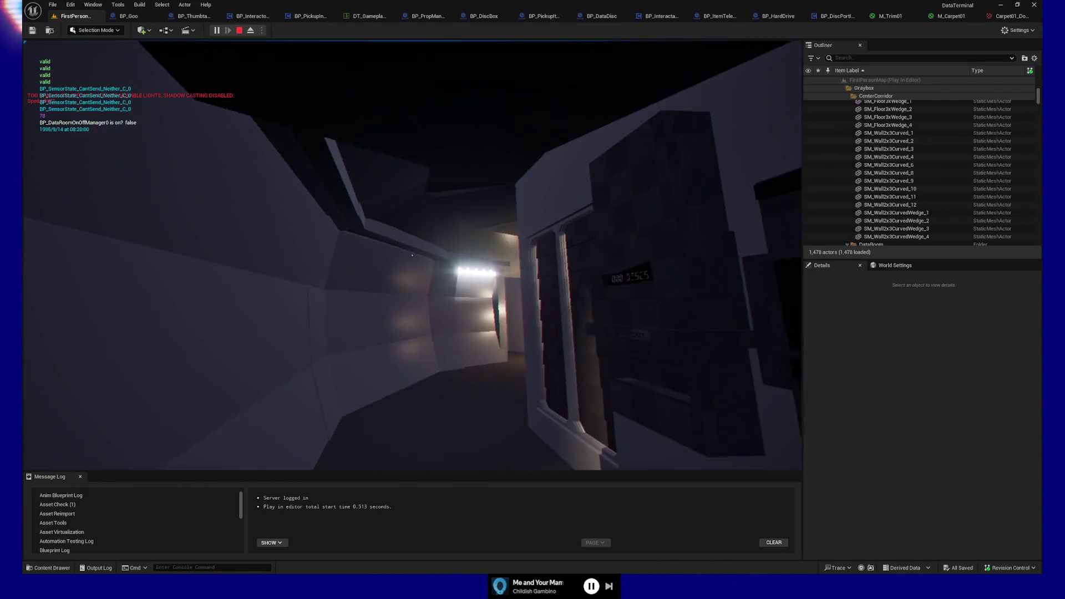
pyautogui.press('w')
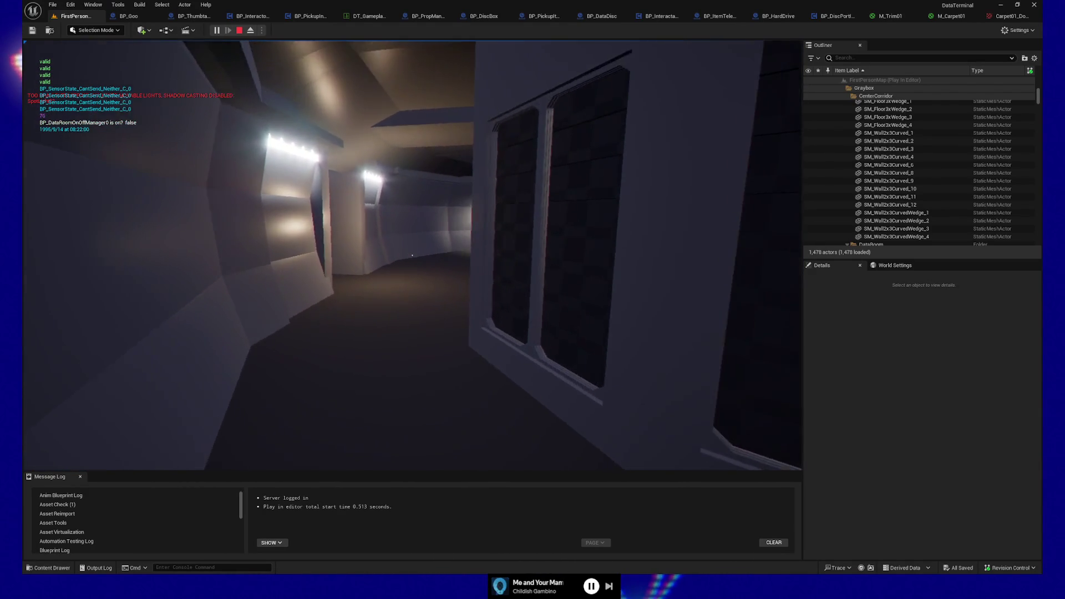
pyautogui.press('w')
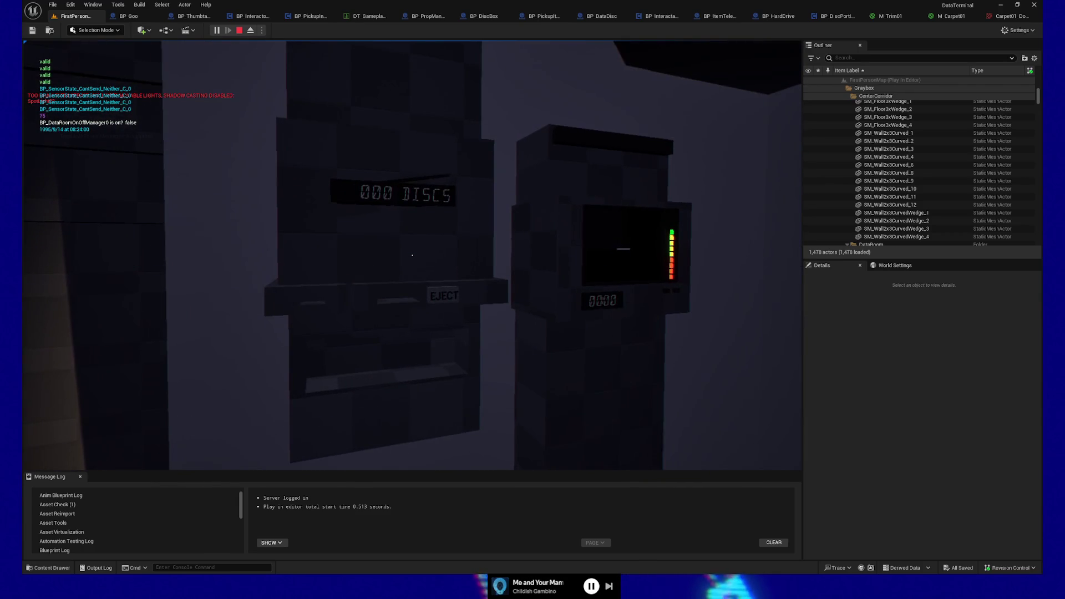
# Look over the DISCS and level-meter terminals, then continue down the corridor to the data terminal
pyautogui.press('s')
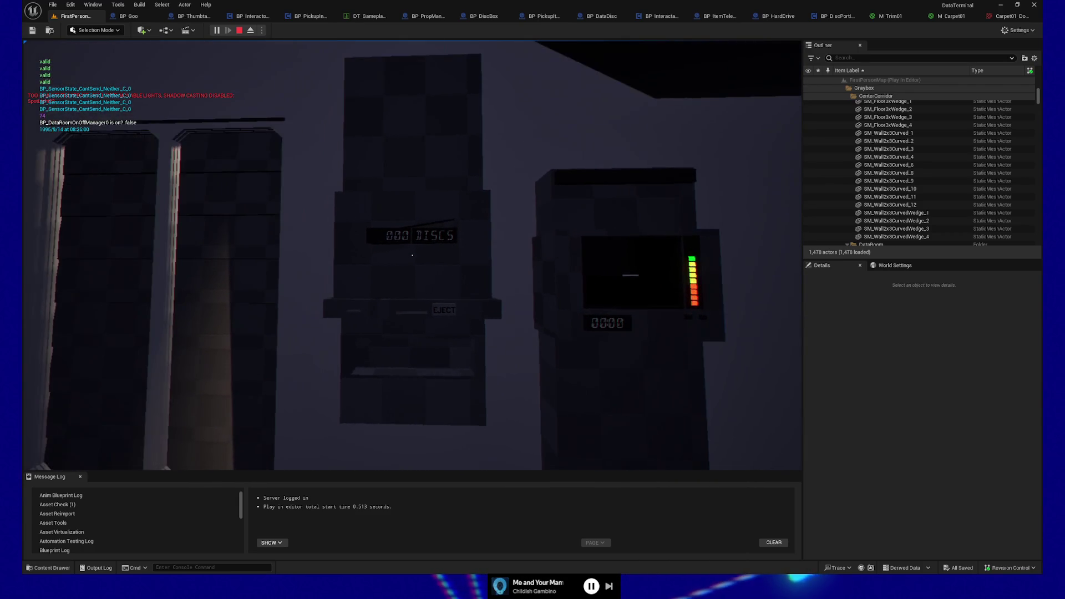
pyautogui.press('s')
pyautogui.press('w')
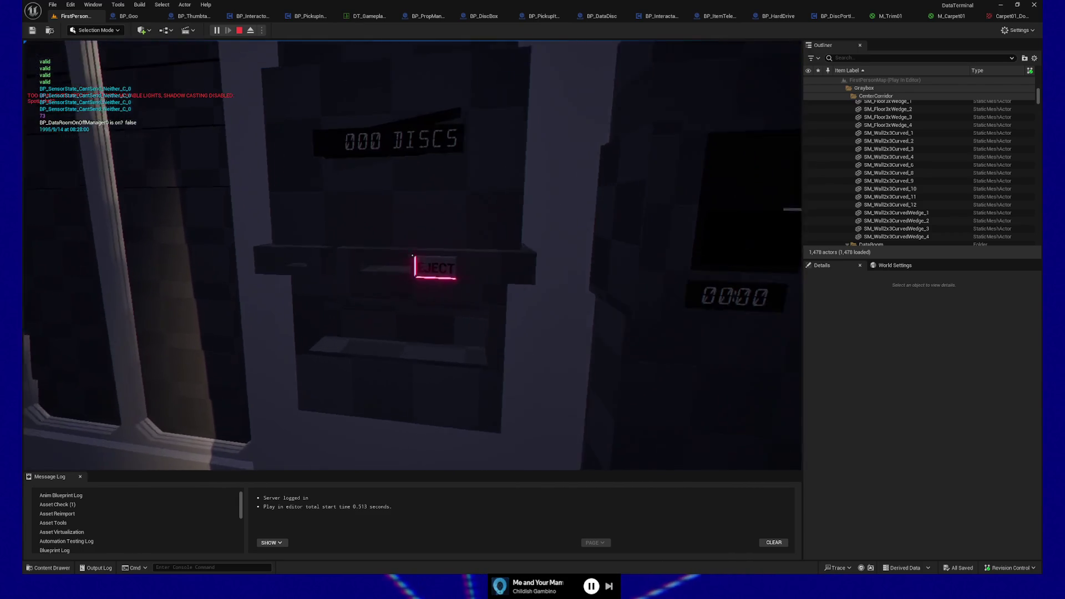
pyautogui.press('d')
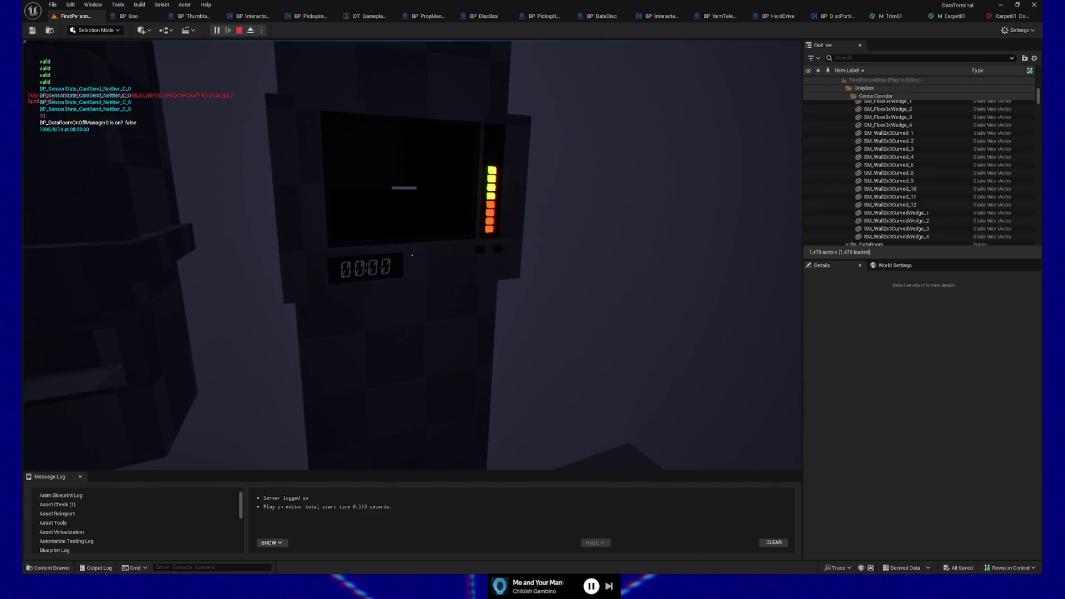
pyautogui.press('a')
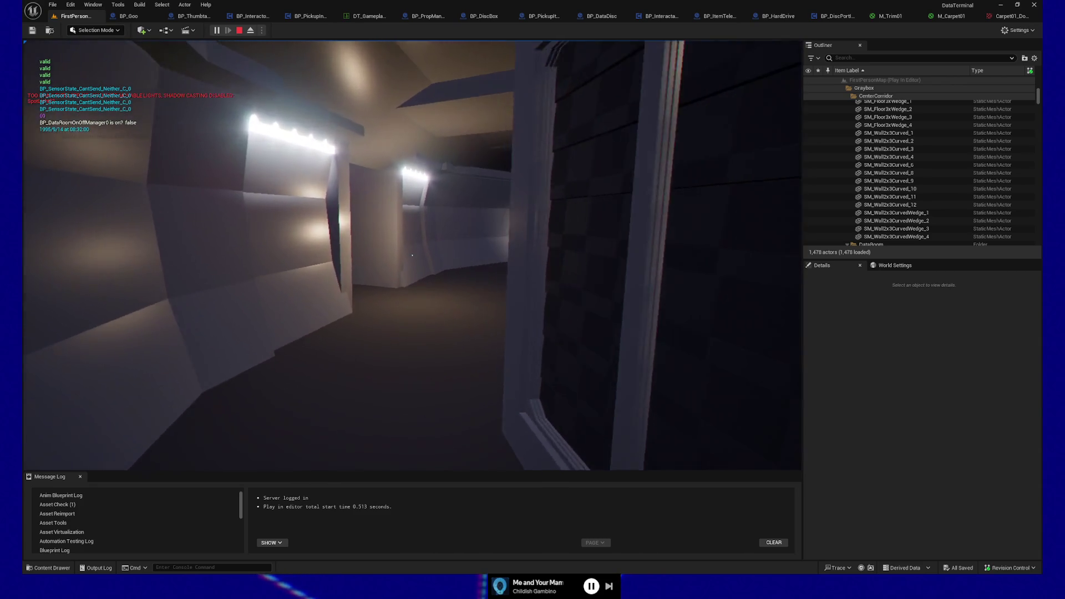
pyautogui.press('w')
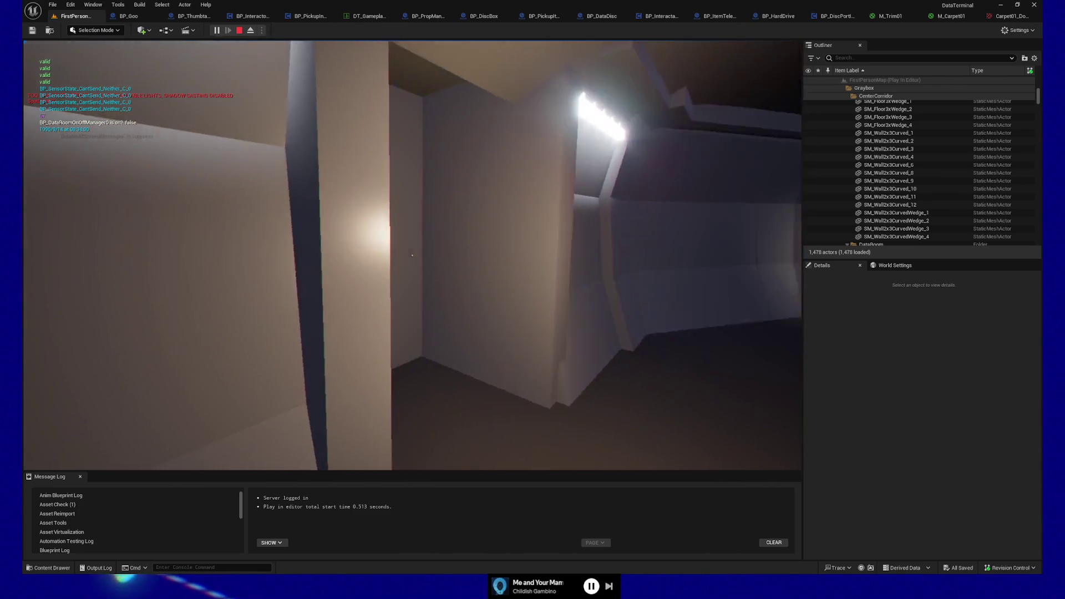
pyautogui.press('w')
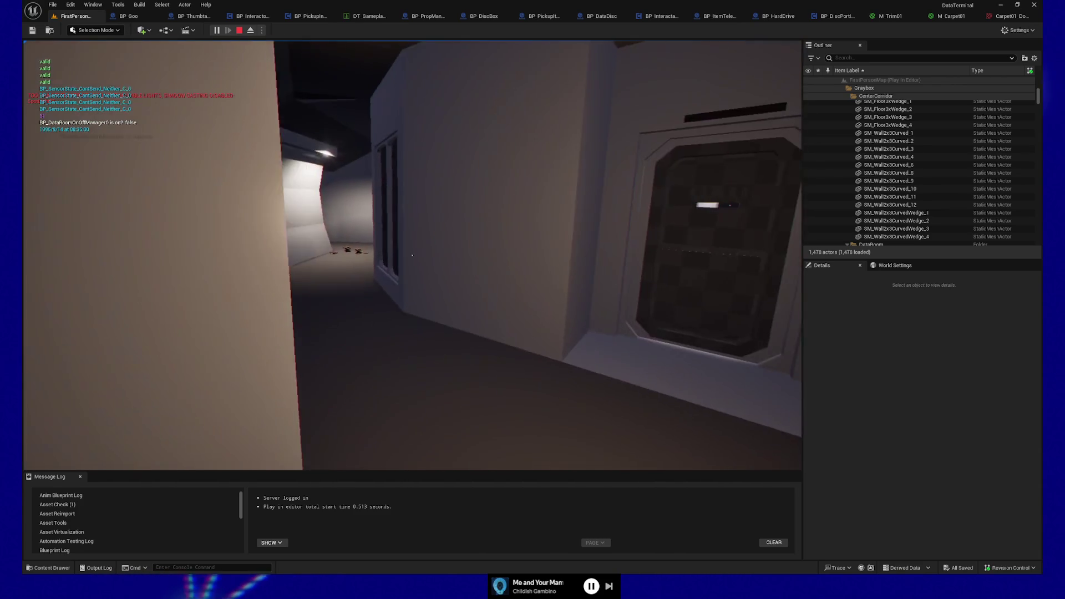
pyautogui.press('w')
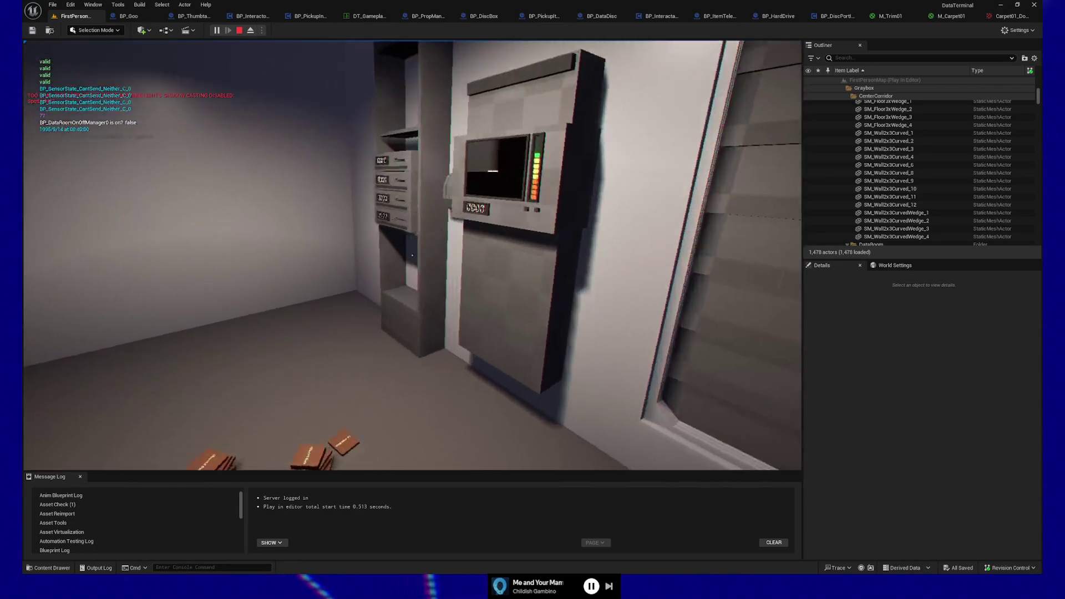
# Pick up the Cleaned Data card, insert it into a rack slot, and head toward the pneumatic stations
pyautogui.press('e')
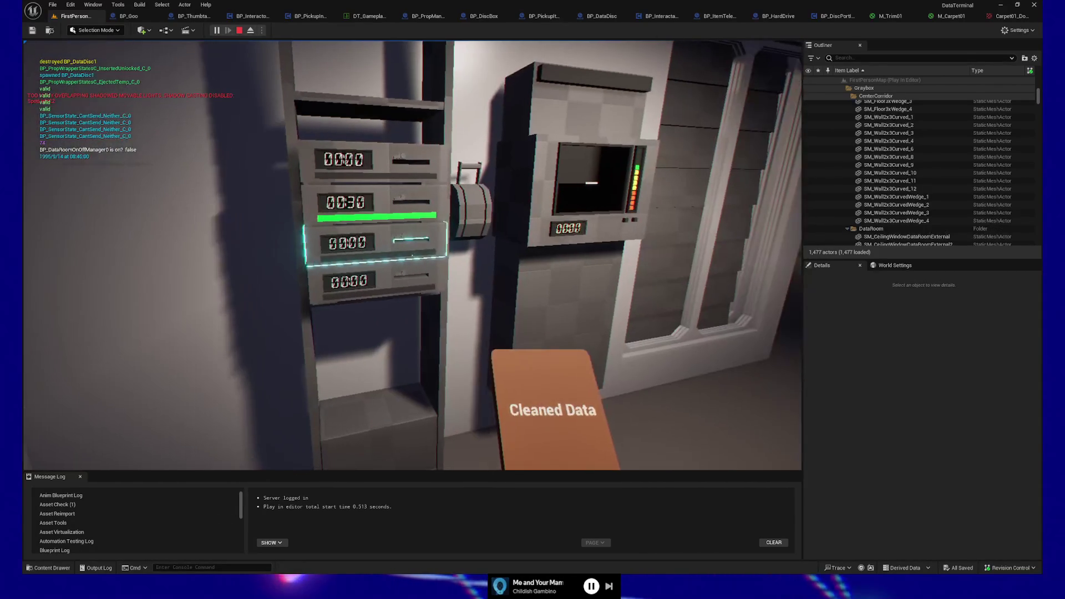
pyautogui.press('e')
pyautogui.press('s')
pyautogui.press('s')
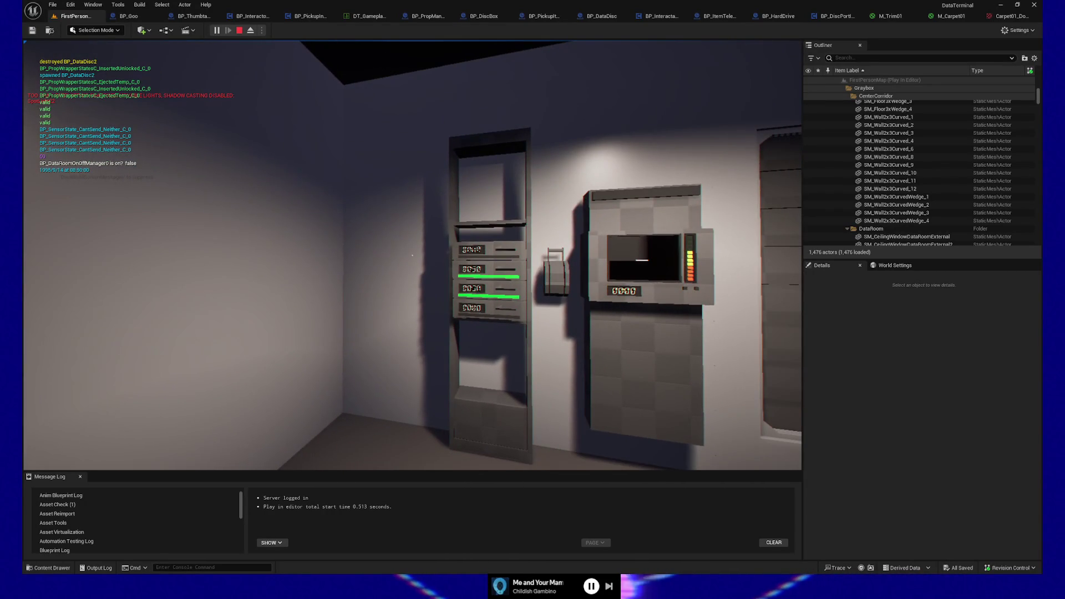
pyautogui.press('w')
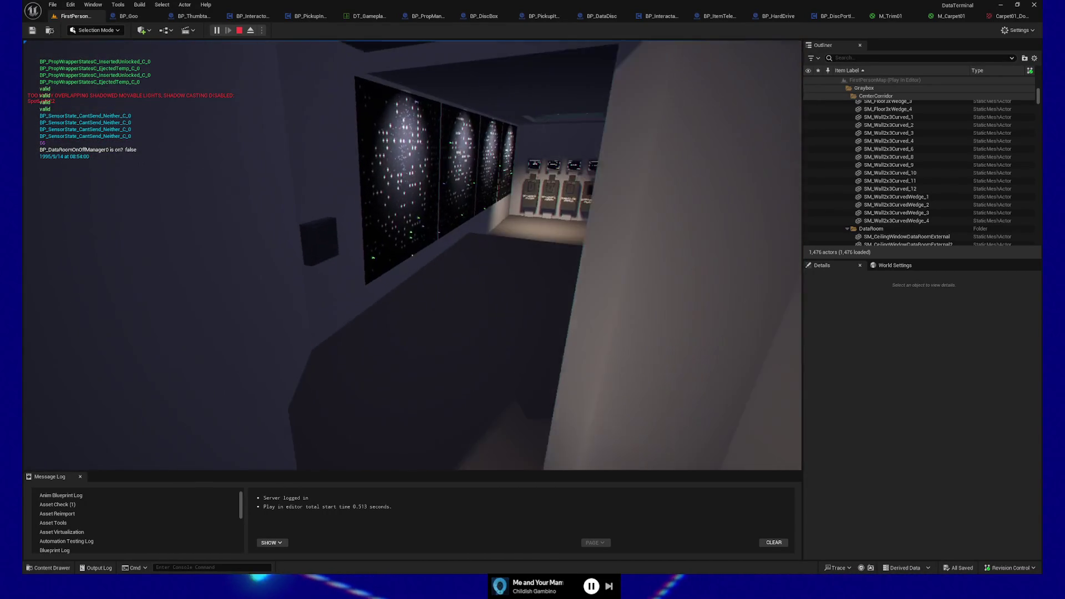
pyautogui.press('w')
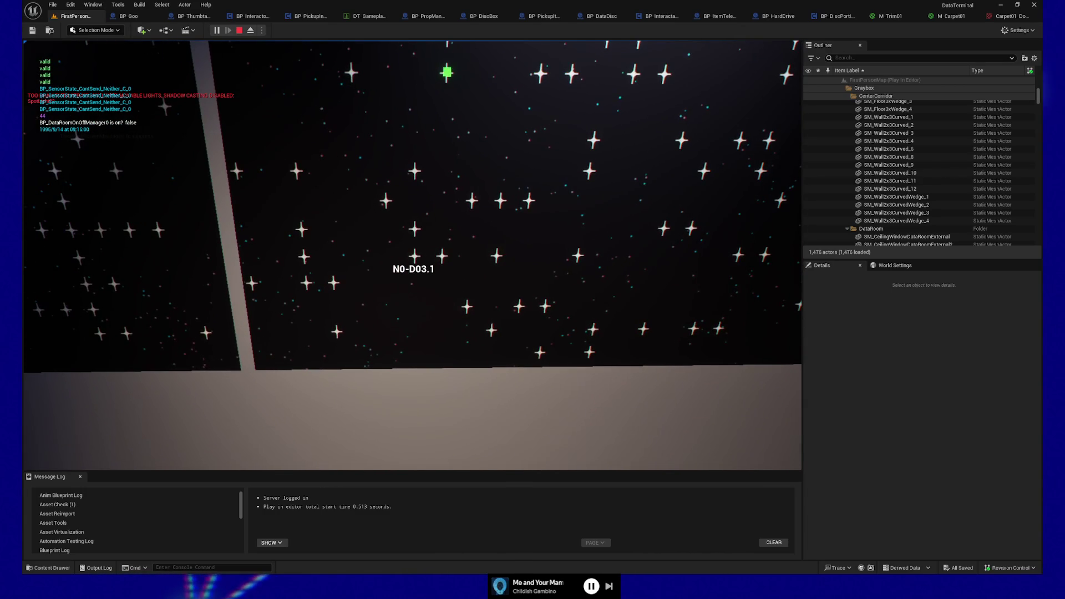
pyautogui.moveTo(412, 255)
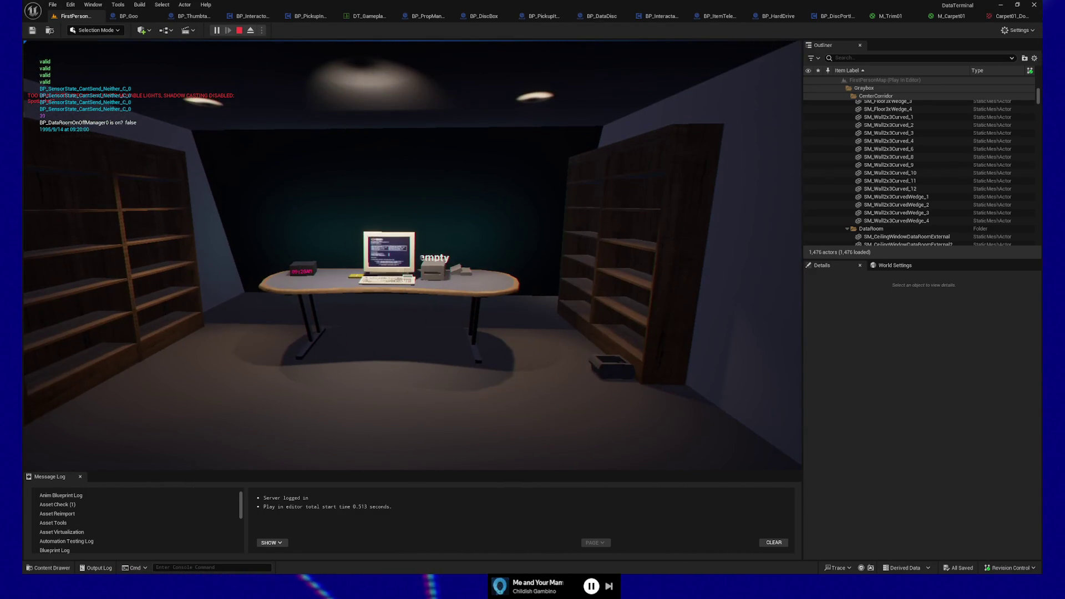
# Walk up to the desk terminal and open its DASHBOARD screen, closing and reopening it
pyautogui.press('s')
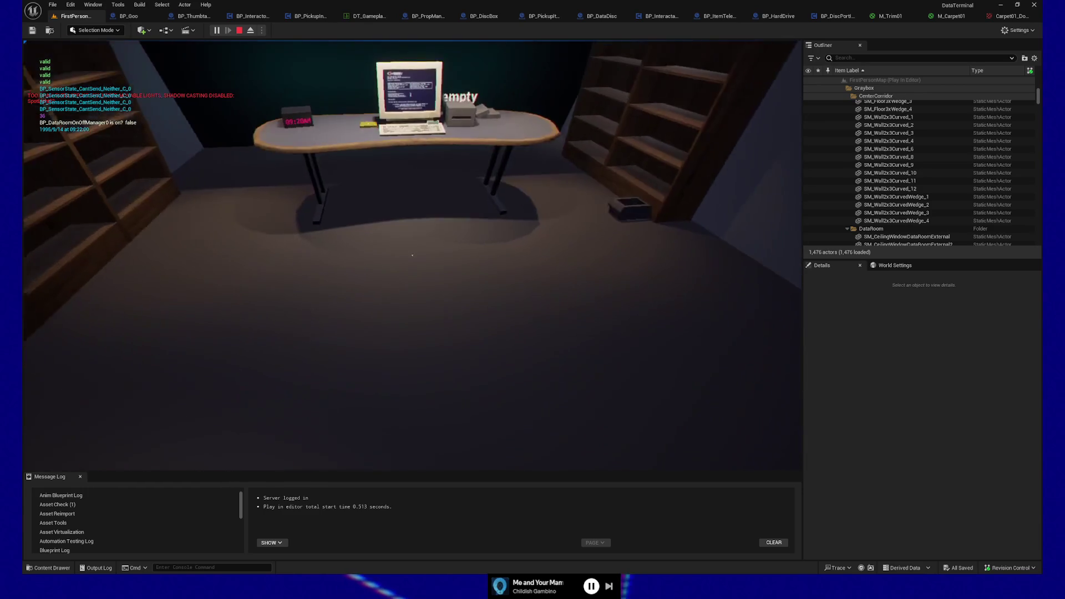
pyautogui.press('w')
pyautogui.press('w')
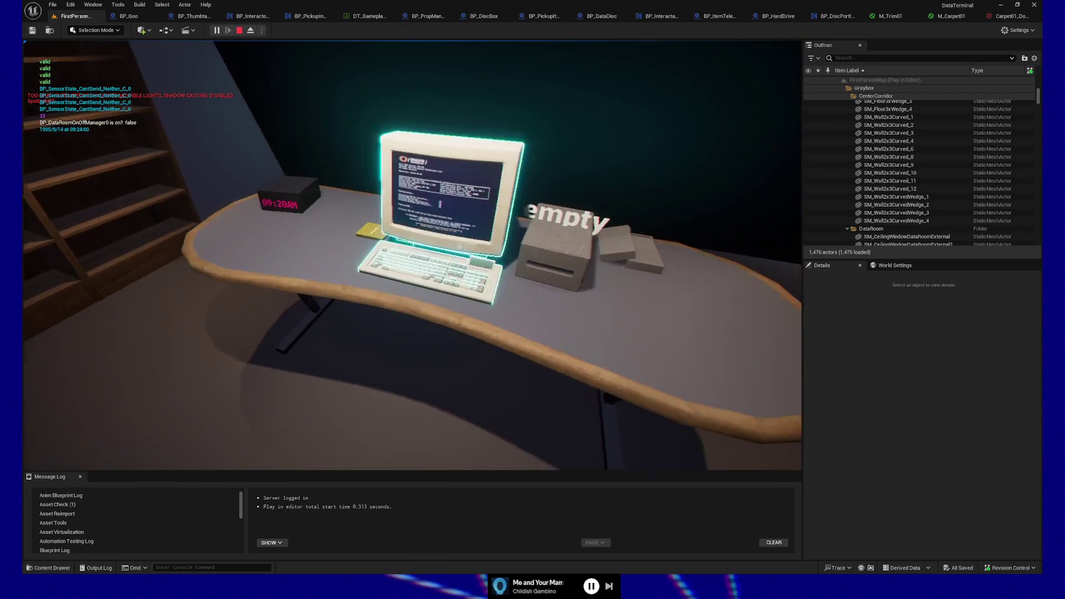
pyautogui.press('w')
pyautogui.press('s')
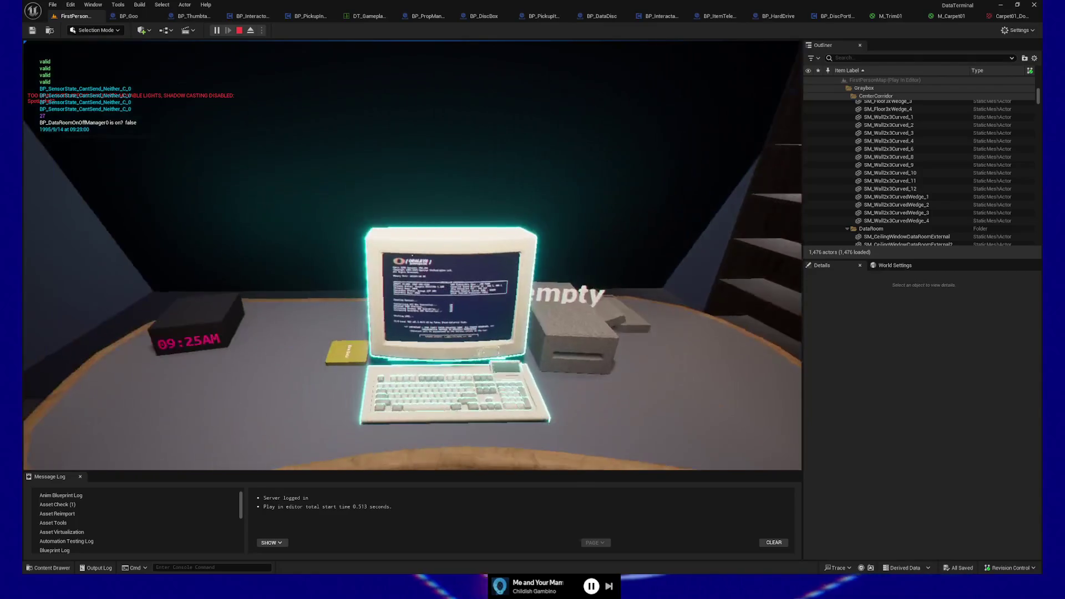
pyautogui.press('e')
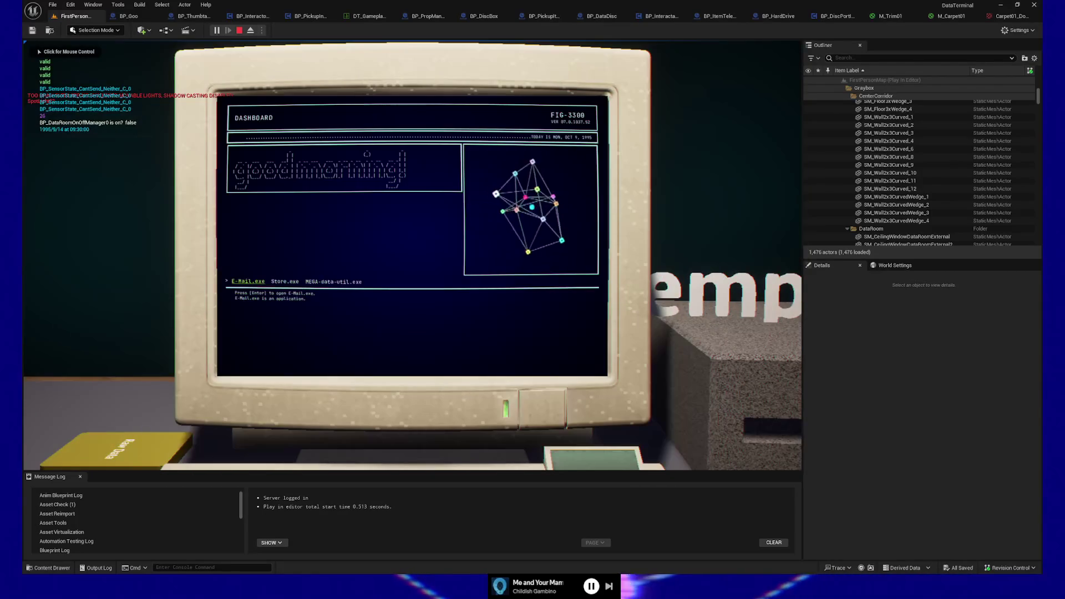
pyautogui.press('e')
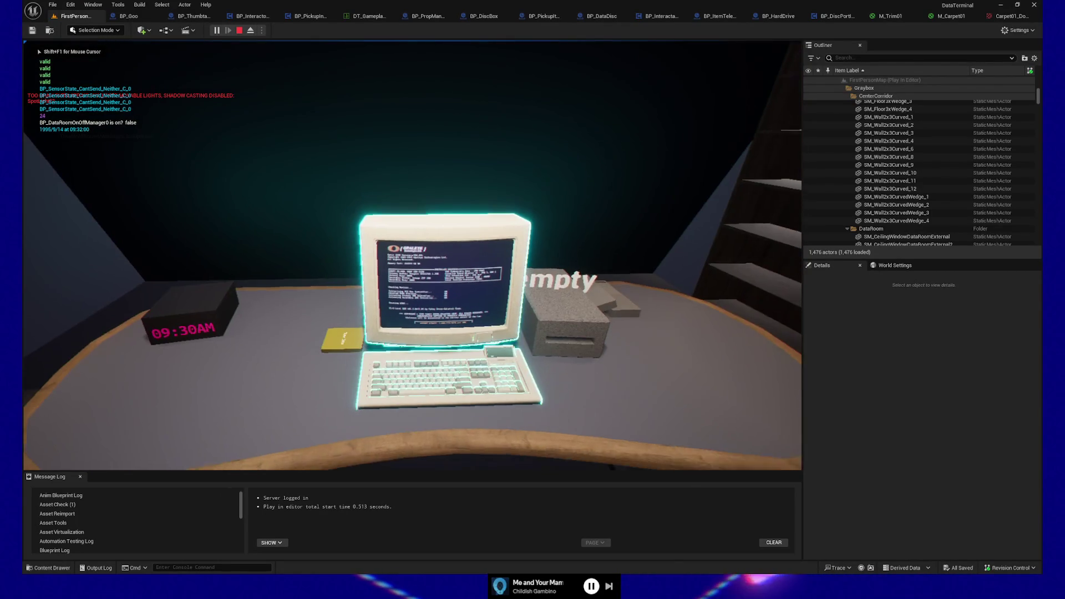
pyautogui.press('e')
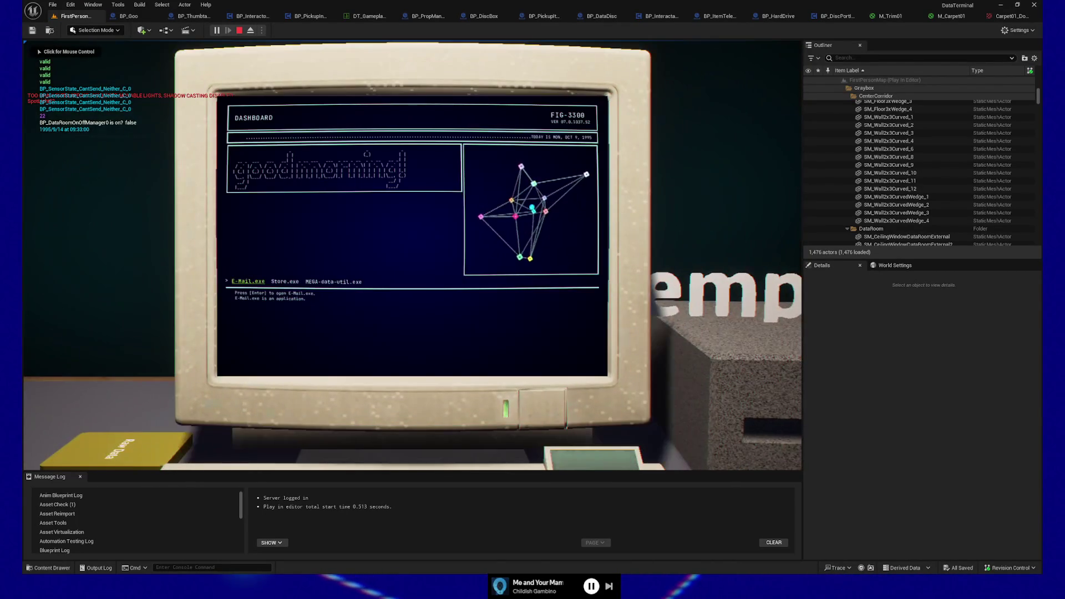
pyautogui.press('e')
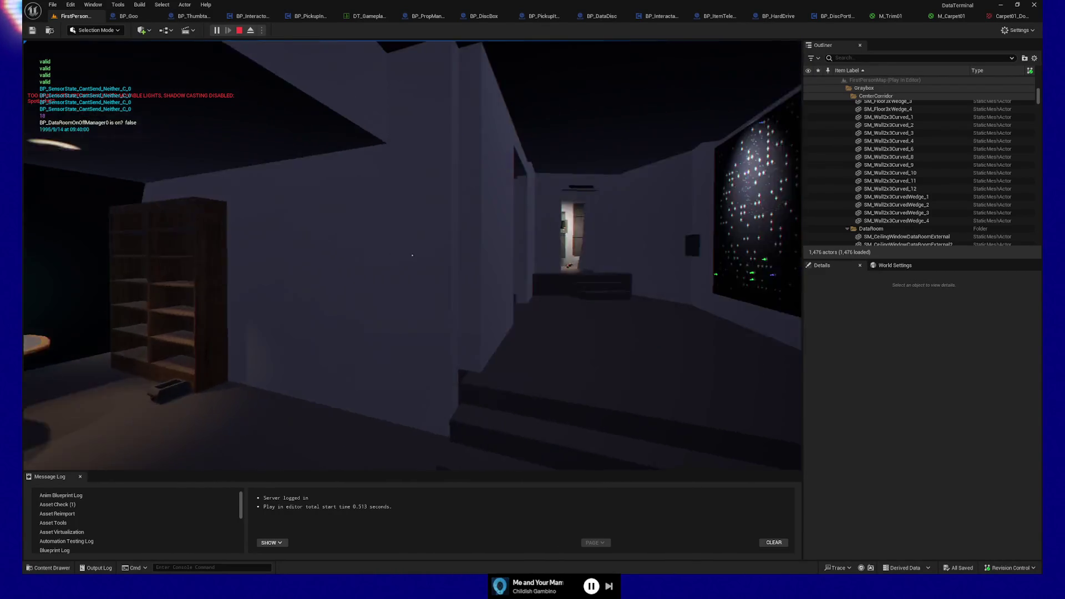
# Walk past the stairs and starfield window, through the rack doorway, and down the curved corridor
pyautogui.press('w')
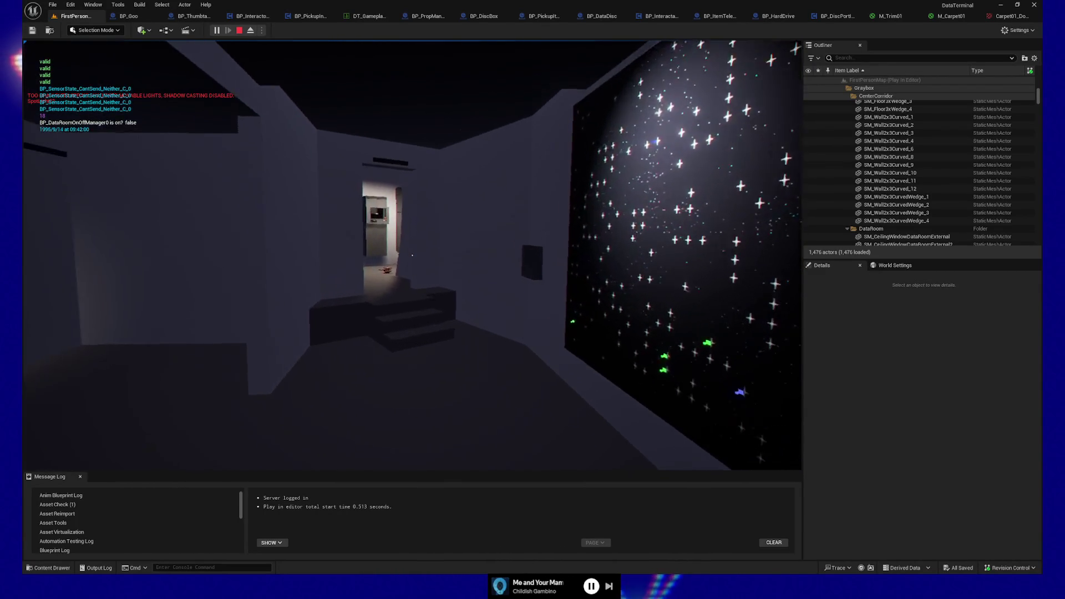
pyautogui.press('s')
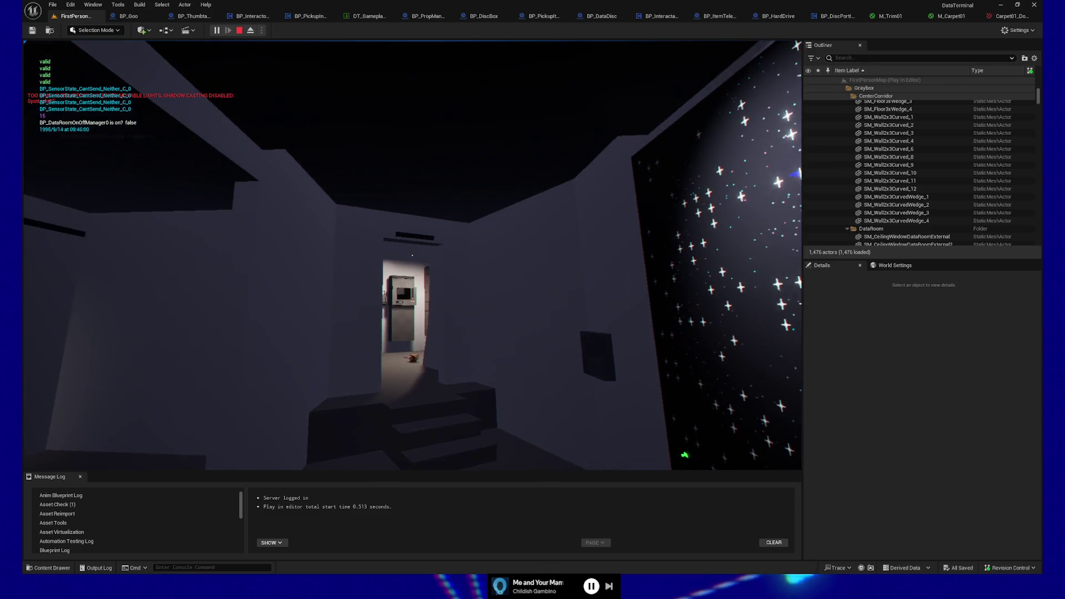
pyautogui.press('w')
pyautogui.press('w')
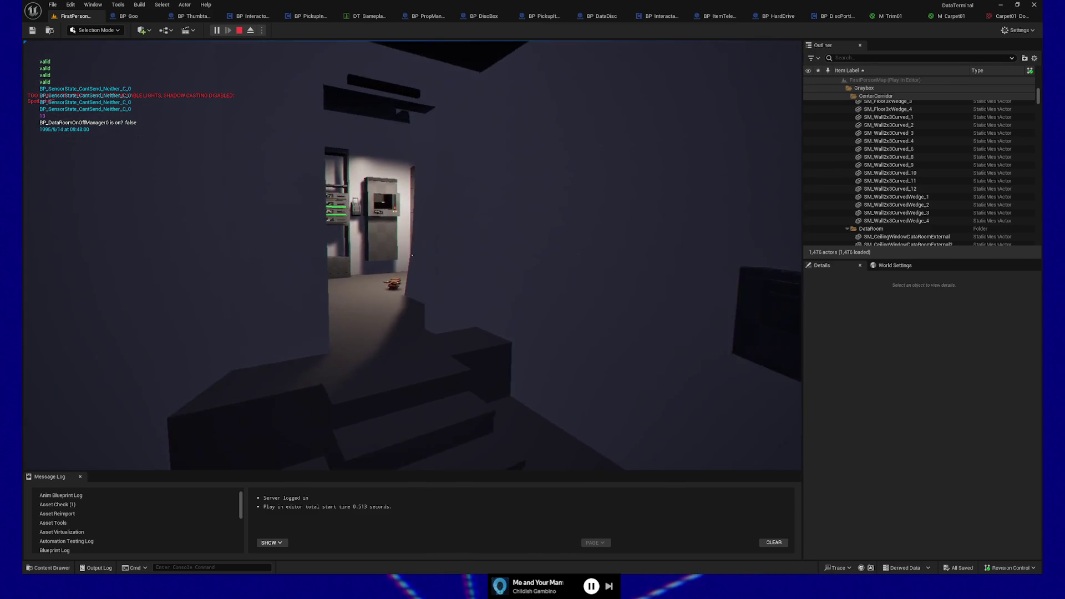
pyautogui.press('w')
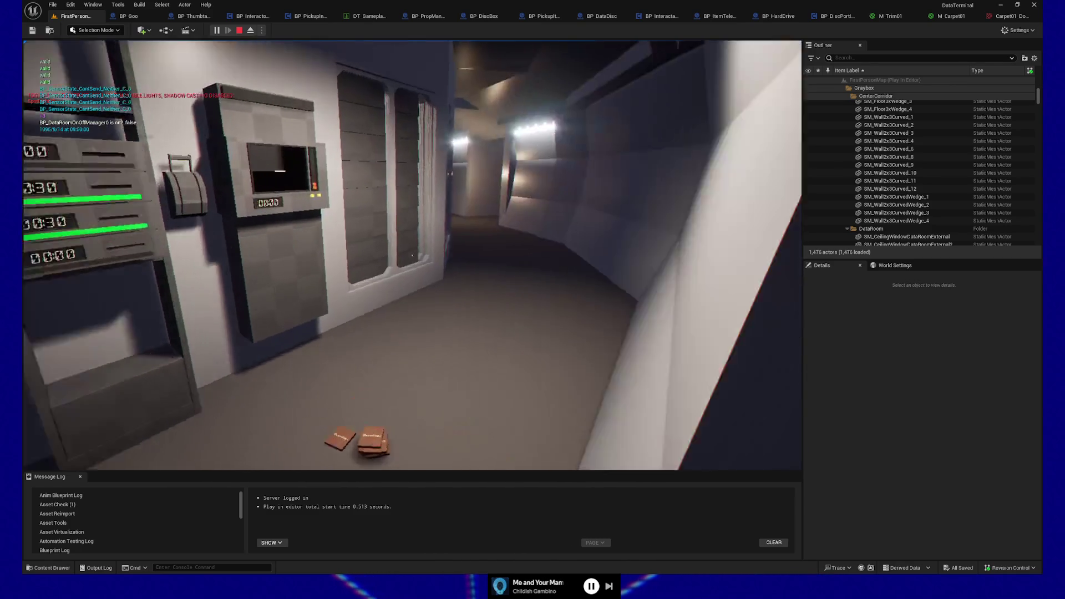
pyautogui.press('w')
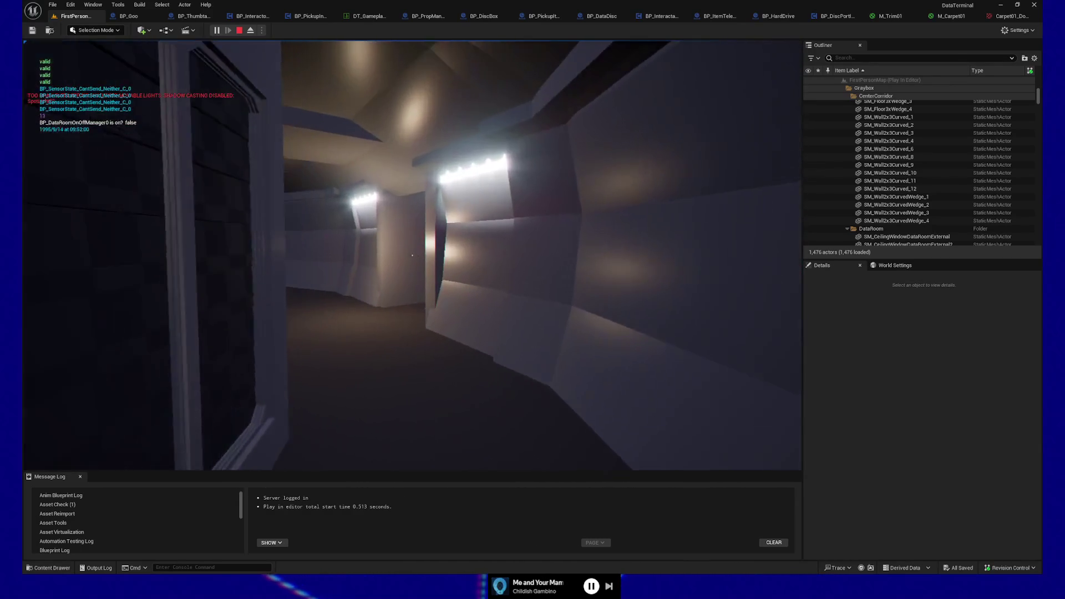
pyautogui.press('w')
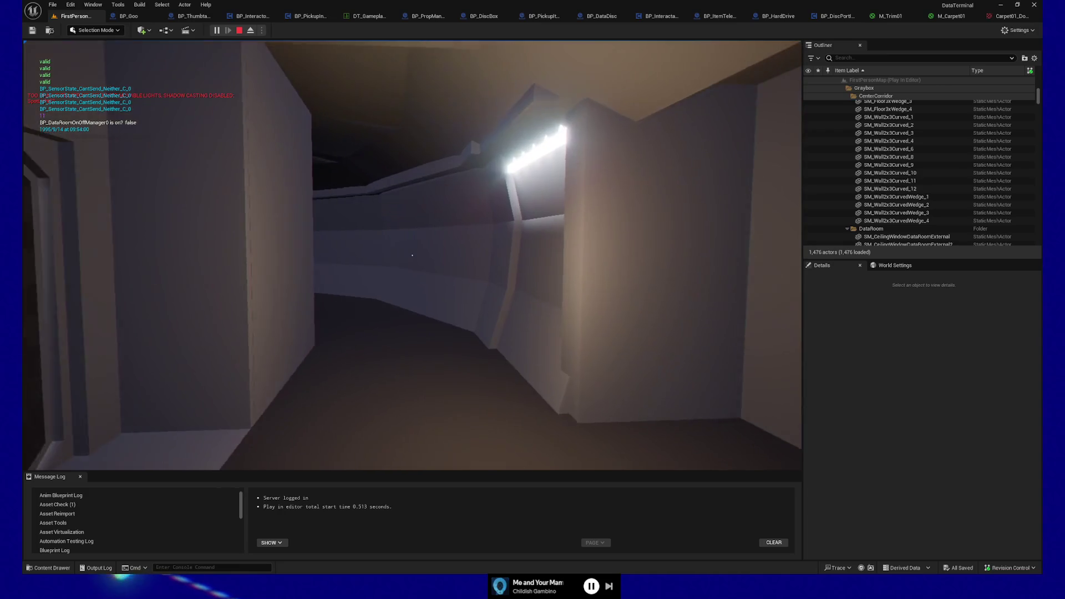
# Walk through the lit doorway into the lounge, climb across the couch, and drop to the floor
pyautogui.press('w')
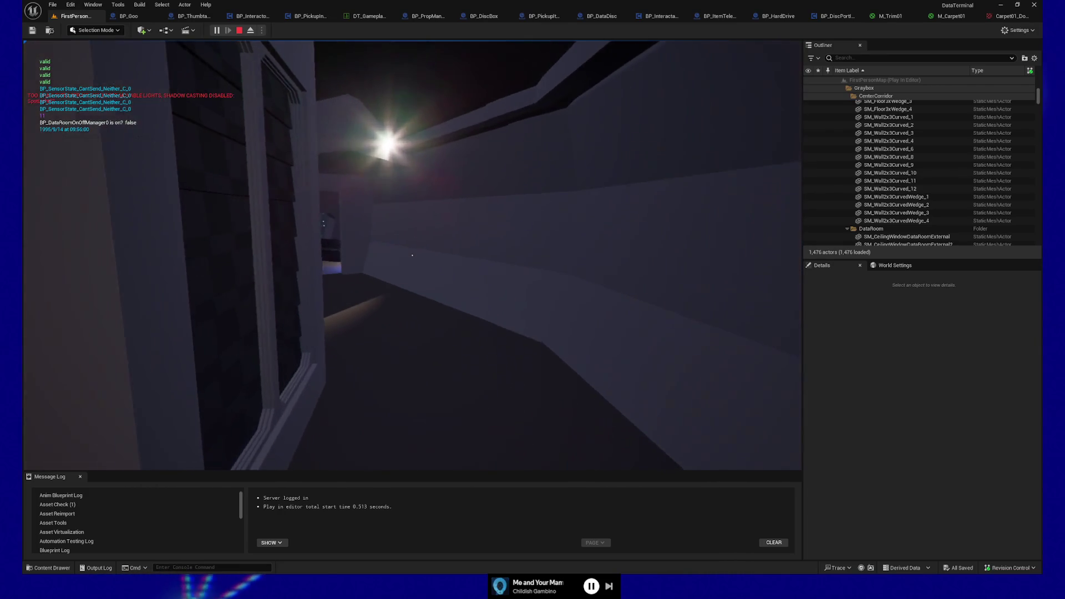
pyautogui.press('w')
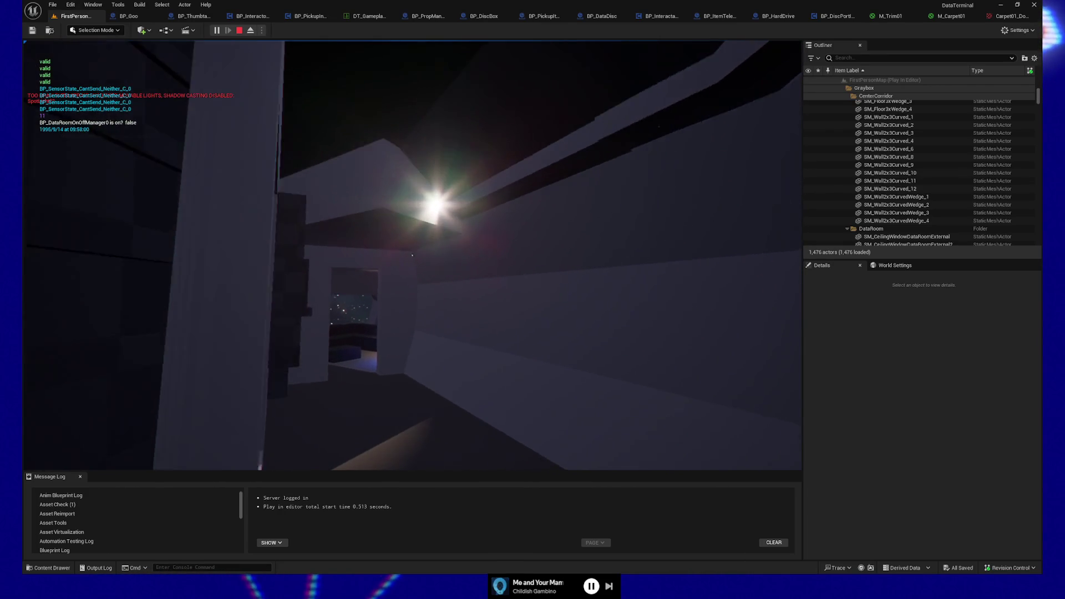
pyautogui.press('w')
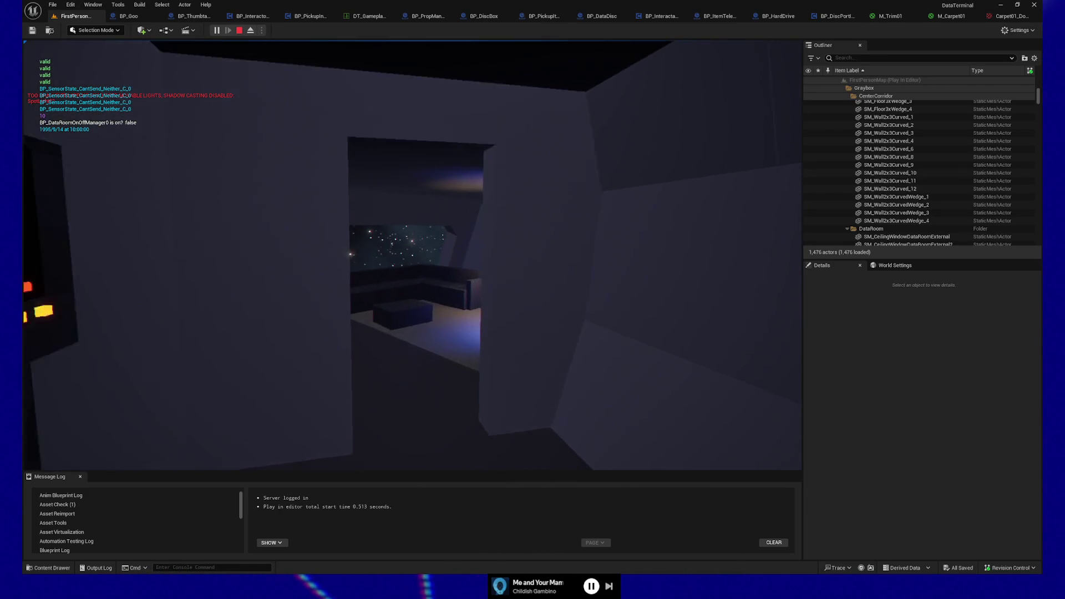
pyautogui.press('w')
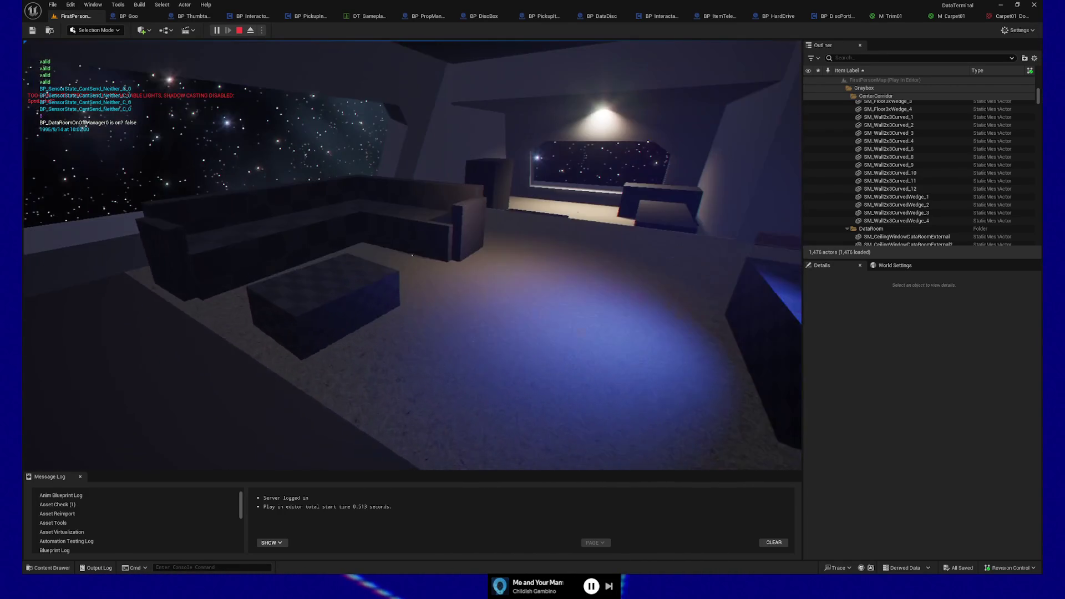
pyautogui.press('w')
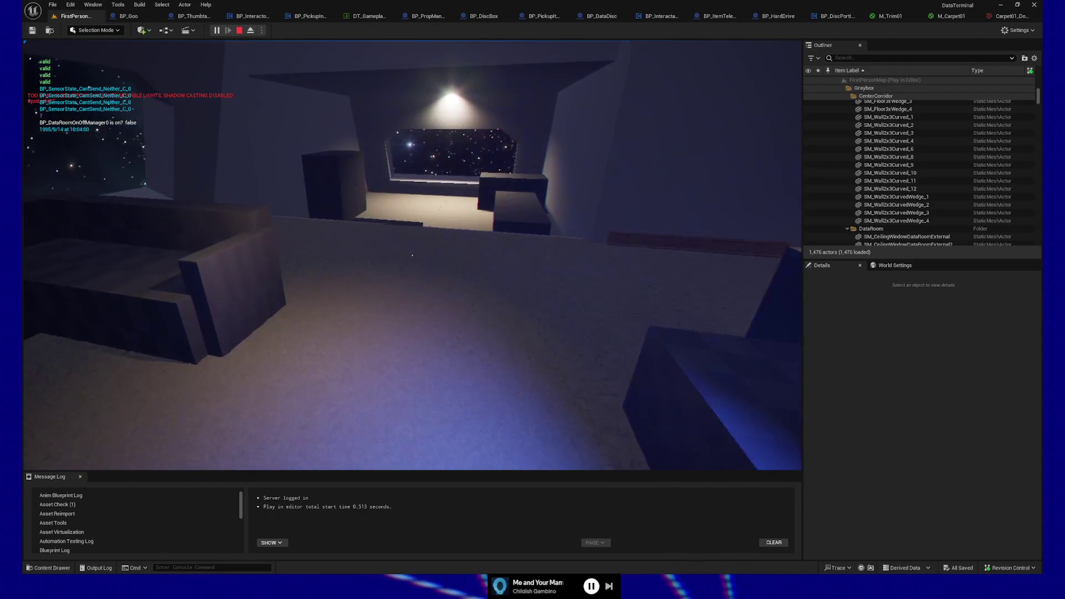
pyautogui.press('w')
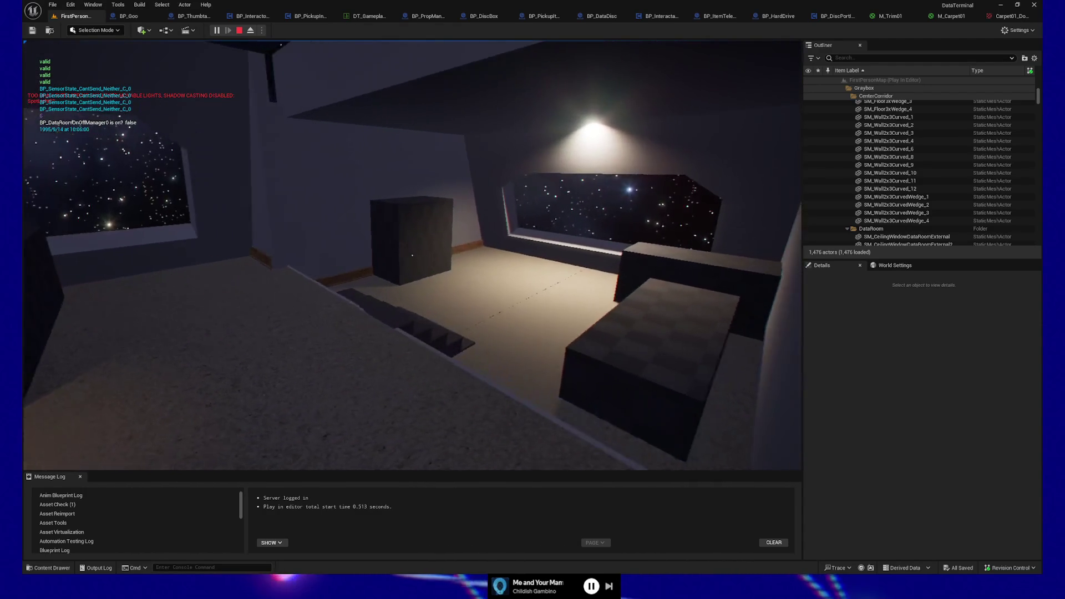
pyautogui.press('w')
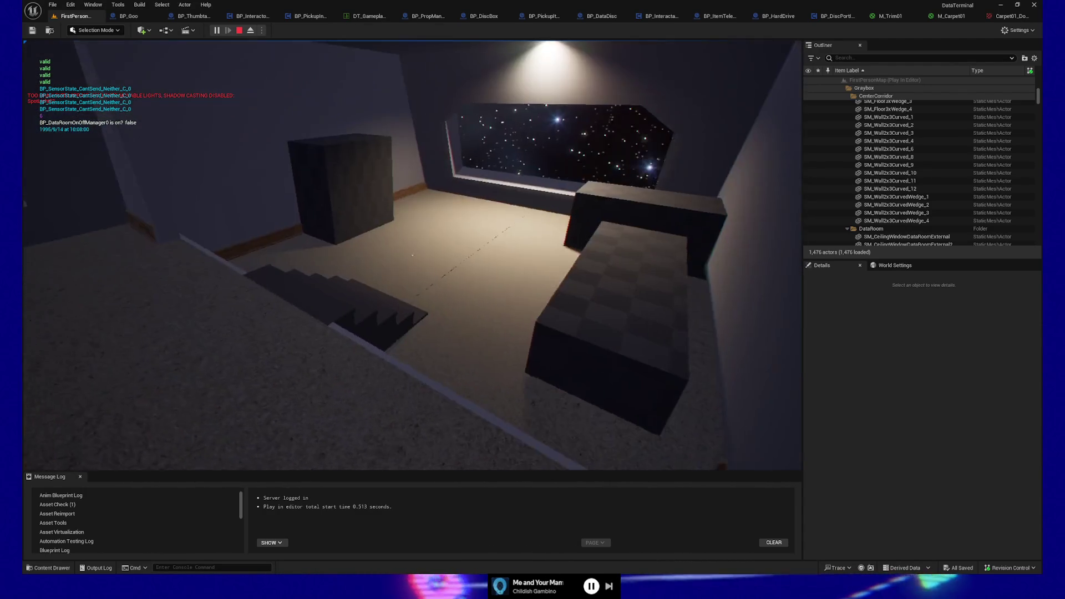
pyautogui.press('w')
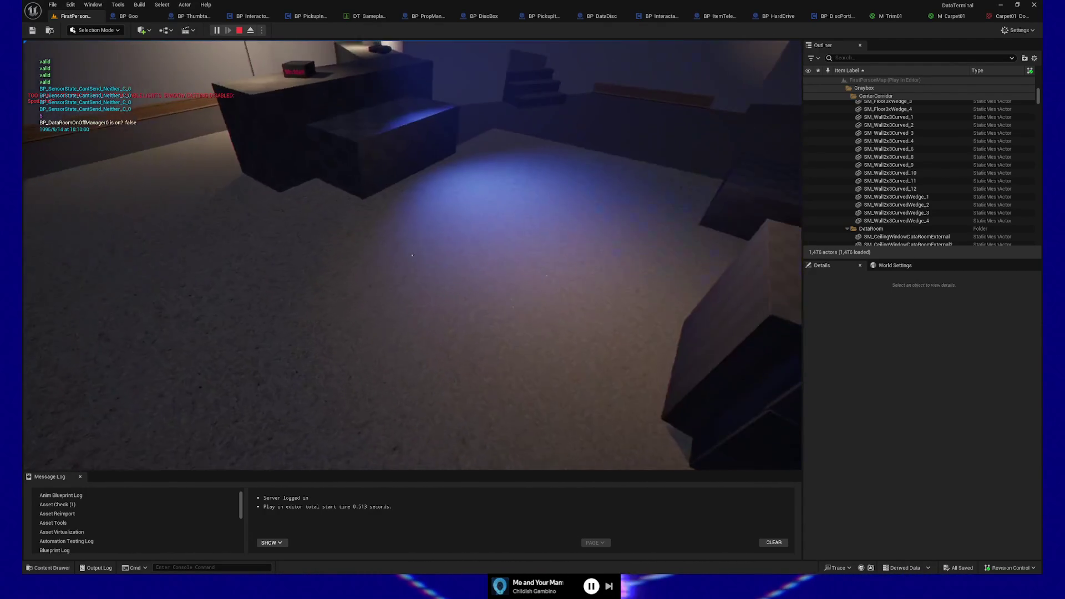
# Inspect the box at the couch's end up close, then switch the view to wireframe with F1
pyautogui.press('w')
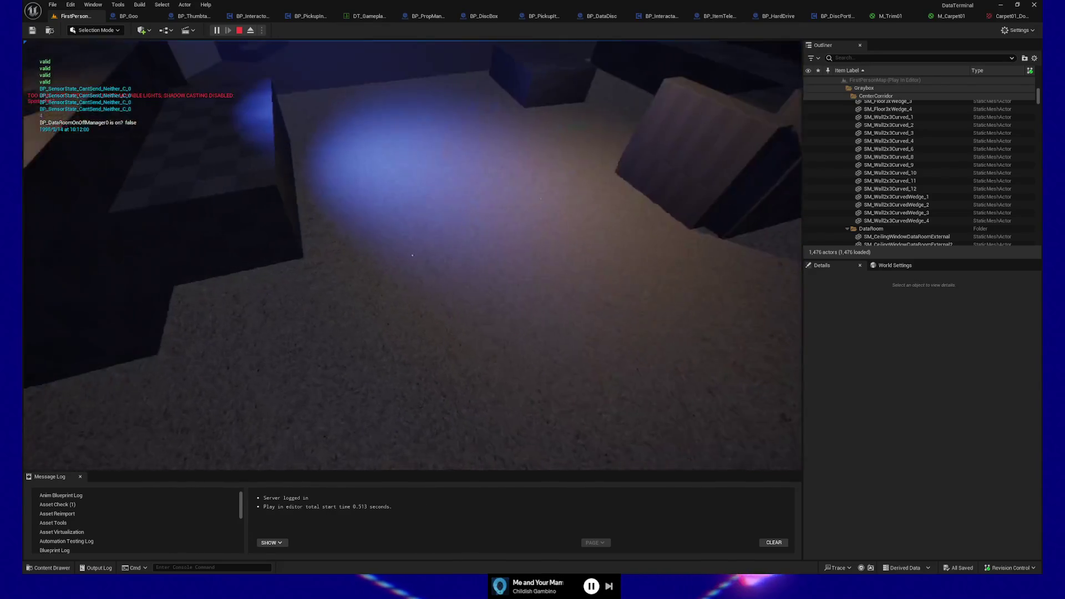
pyautogui.press('w')
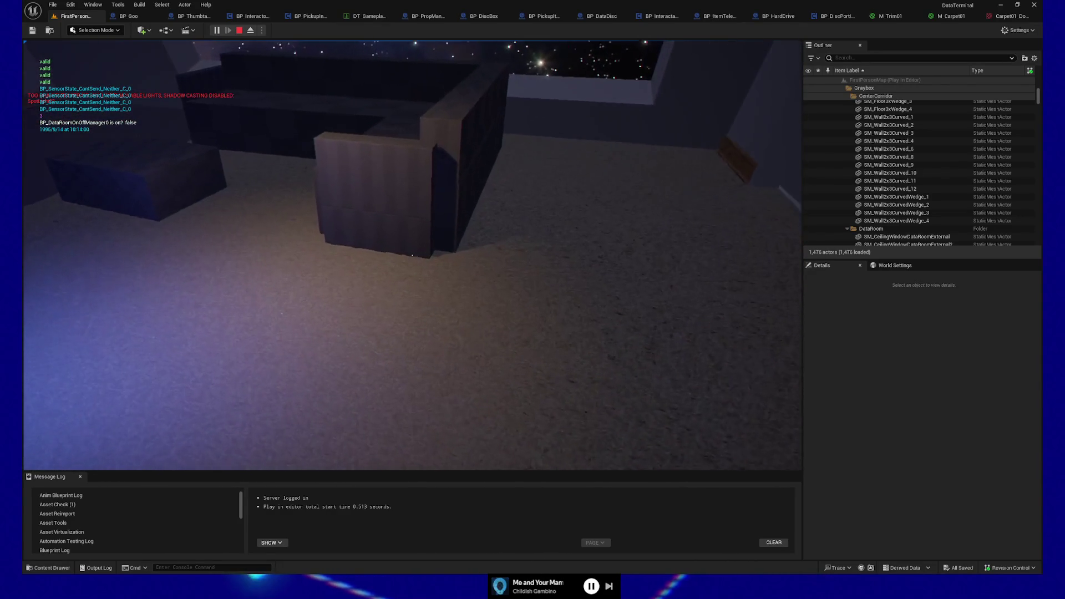
pyautogui.press('w')
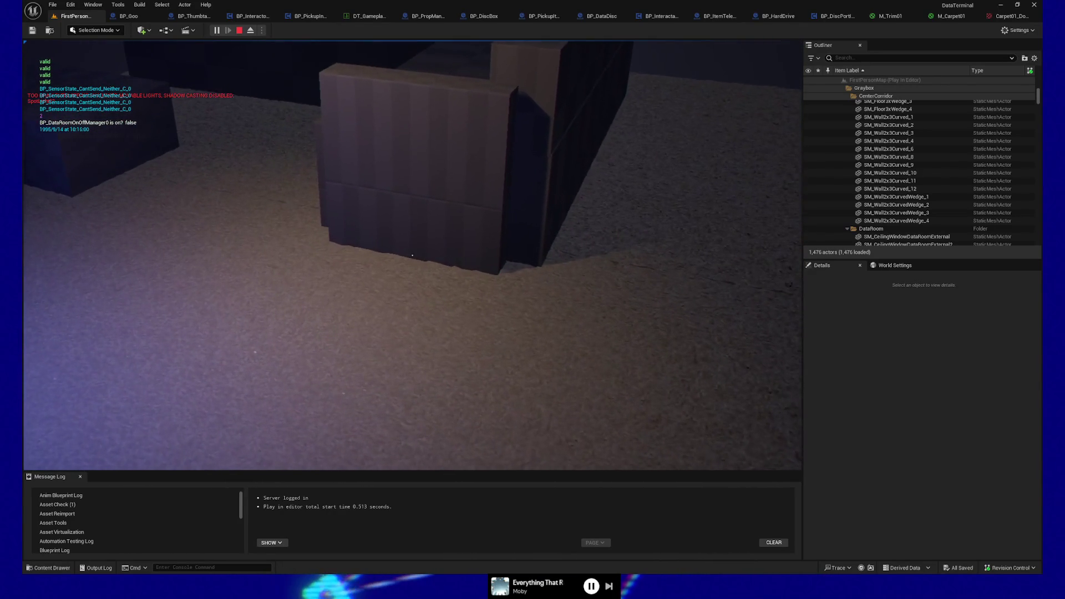
pyautogui.press('w')
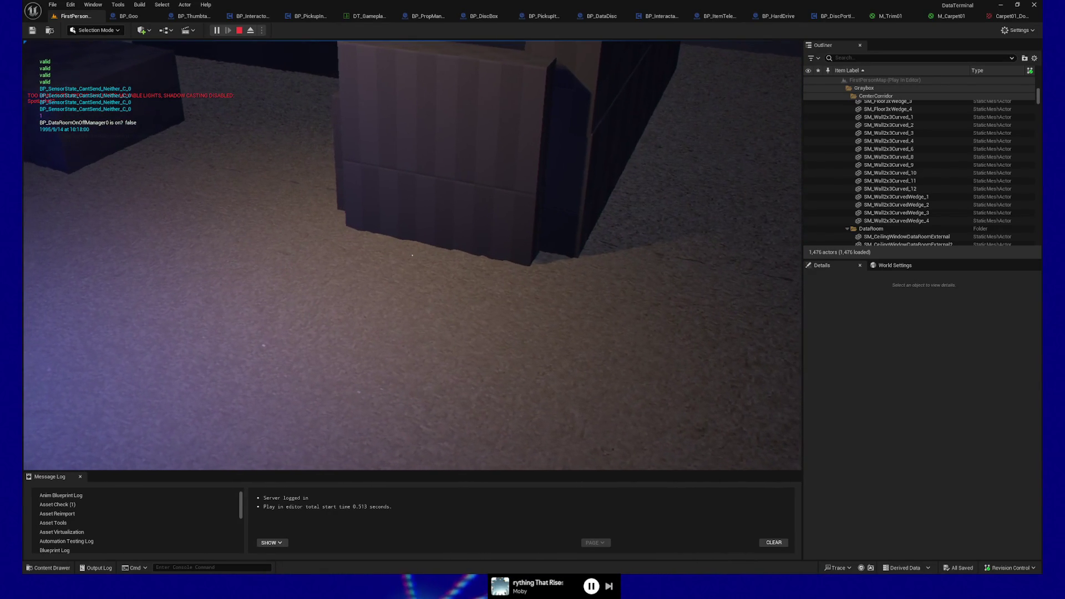
pyautogui.press('w')
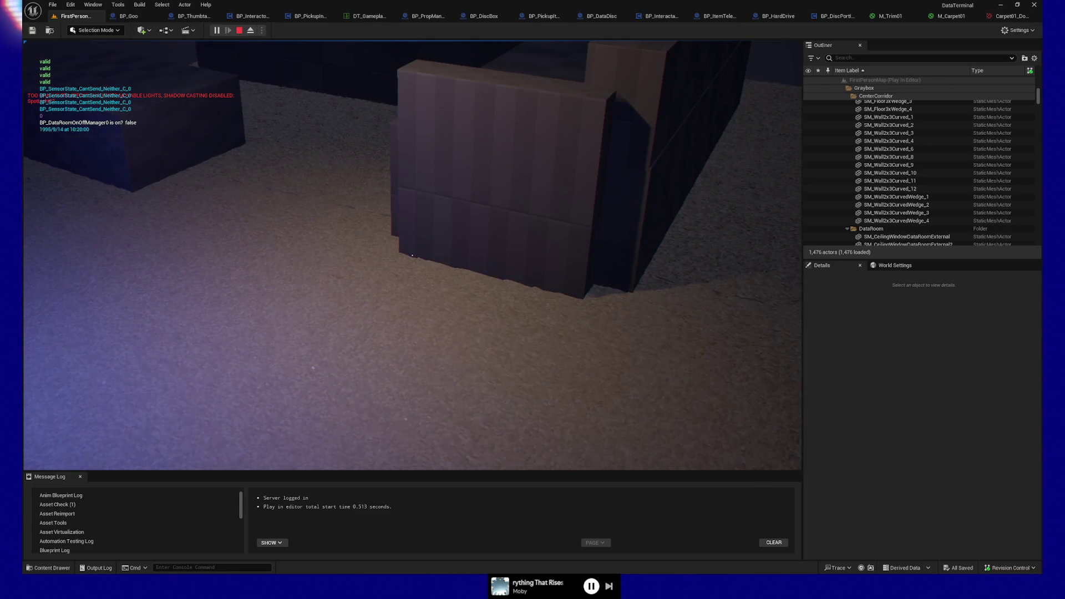
pyautogui.press('w')
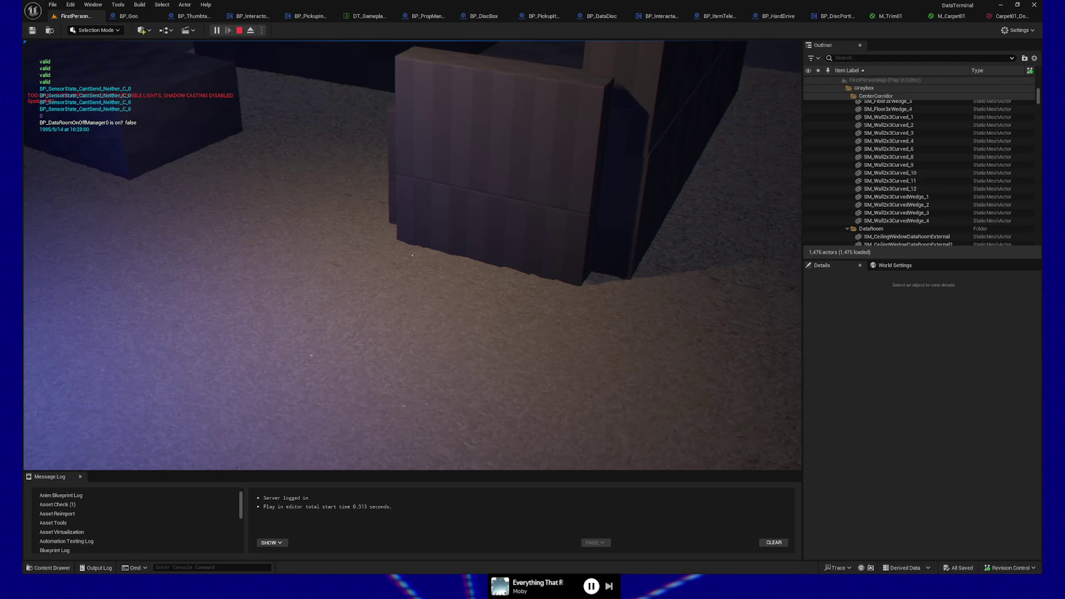
pyautogui.moveTo(412, 255)
pyautogui.press('F1')
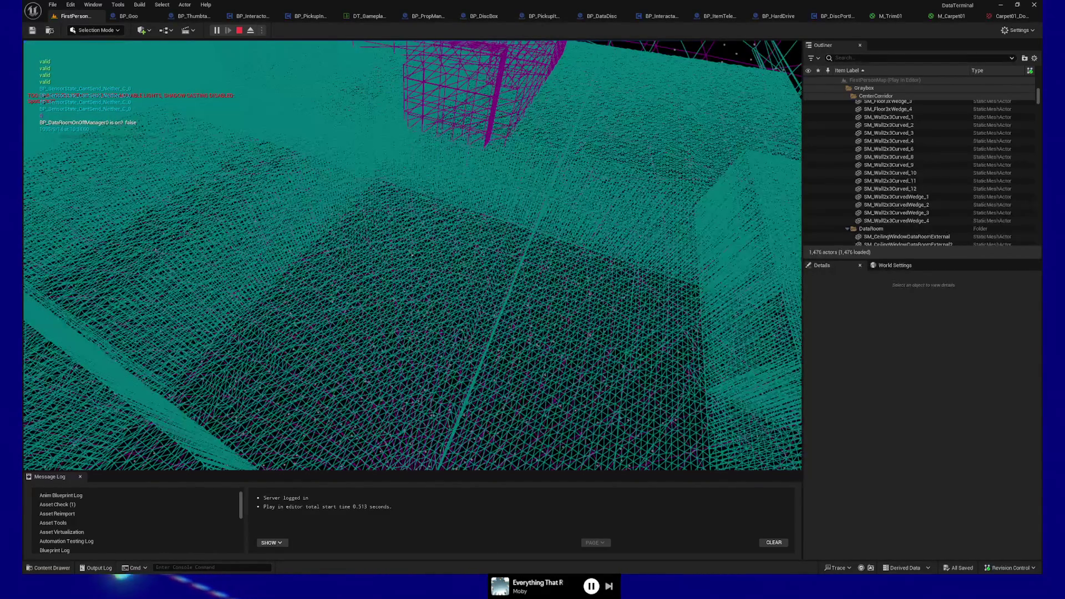
# Restore lit rendering with F2/F3 and circle the box by the couch's corner
pyautogui.press('F2')
pyautogui.press('F3')
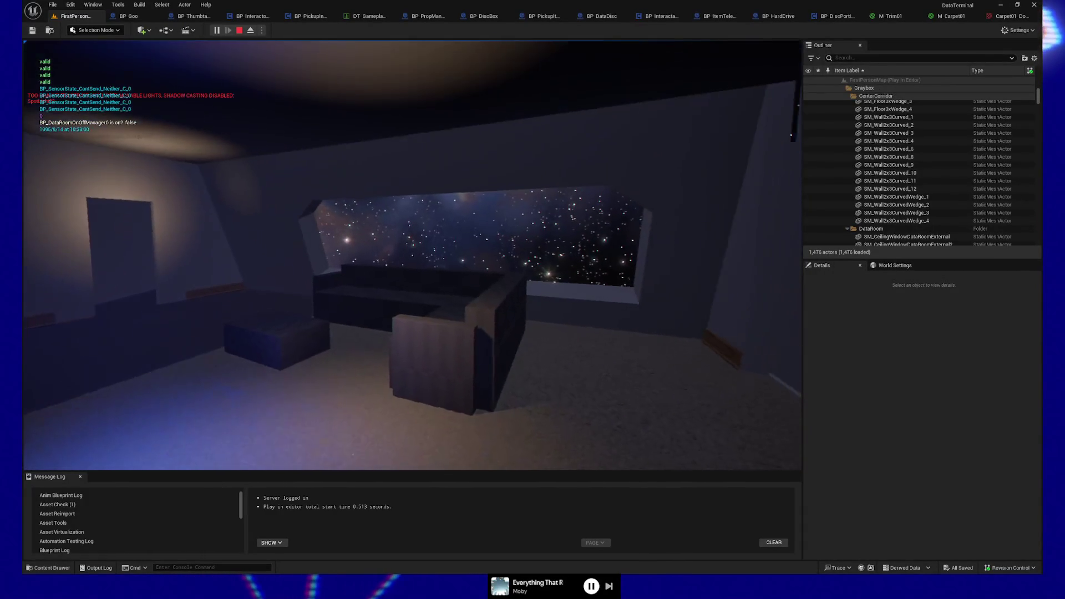
pyautogui.press('w')
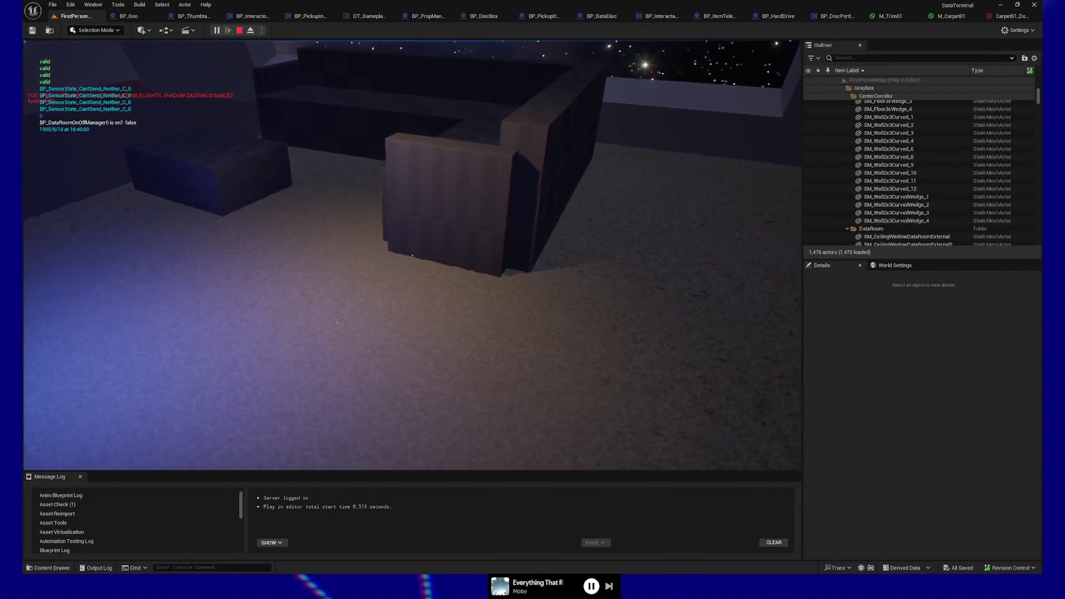
pyautogui.press('s')
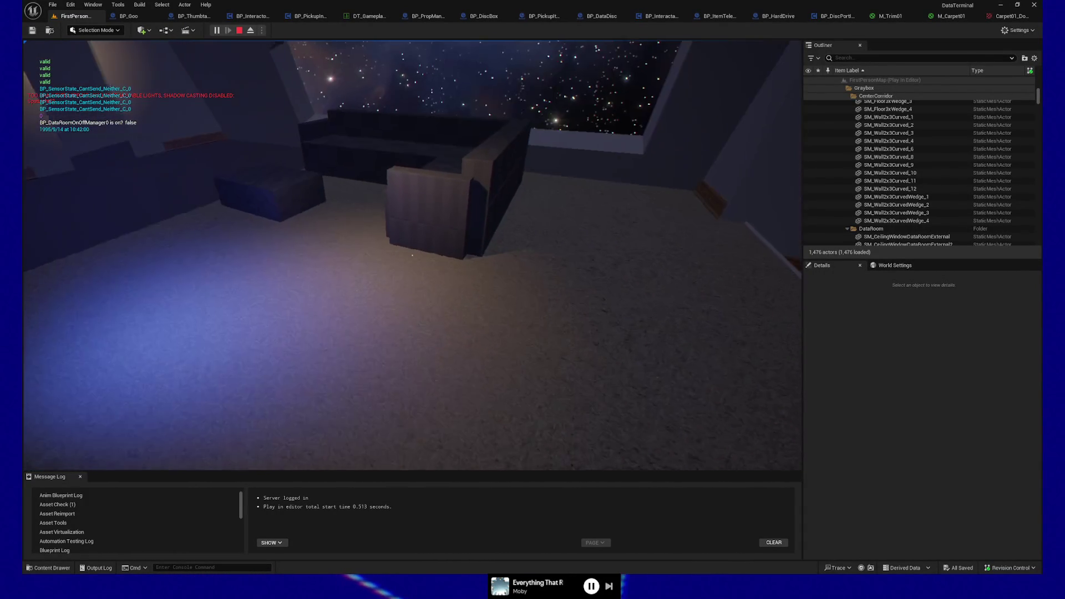
pyautogui.press('w')
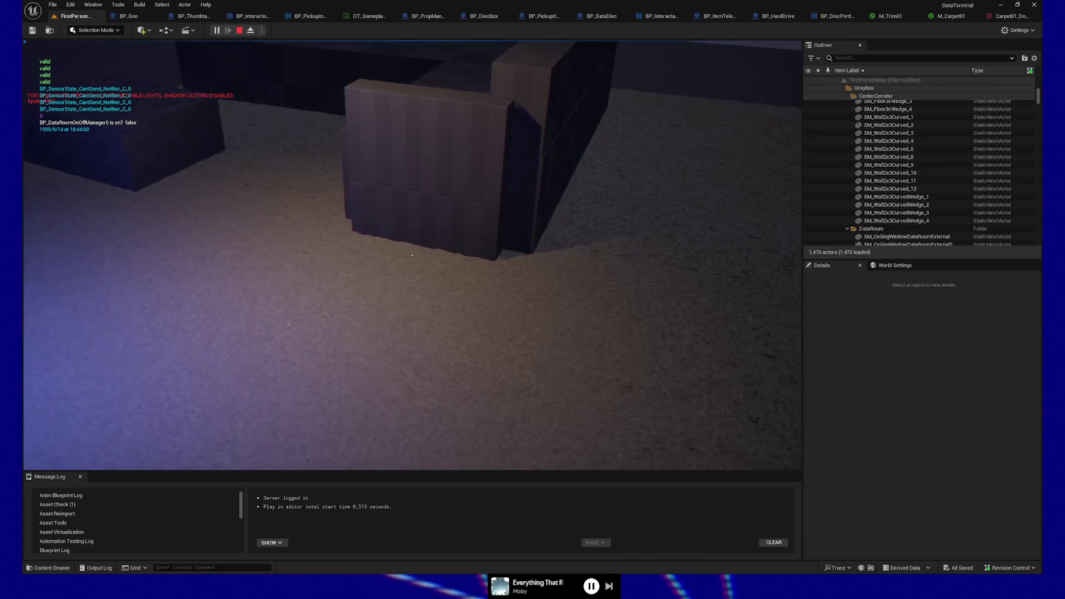
pyautogui.press('w')
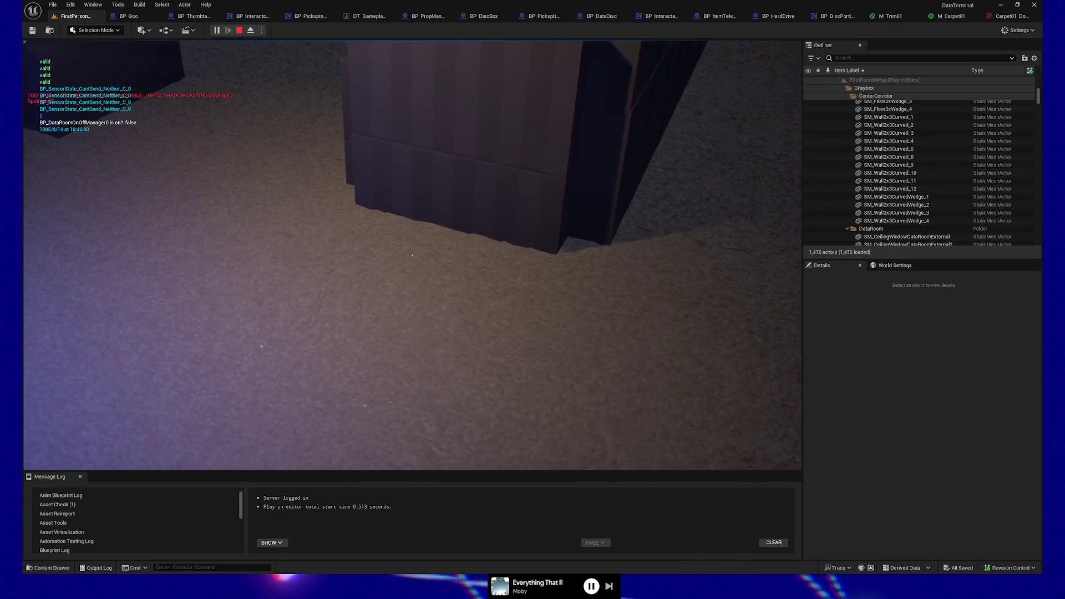
pyautogui.press('w')
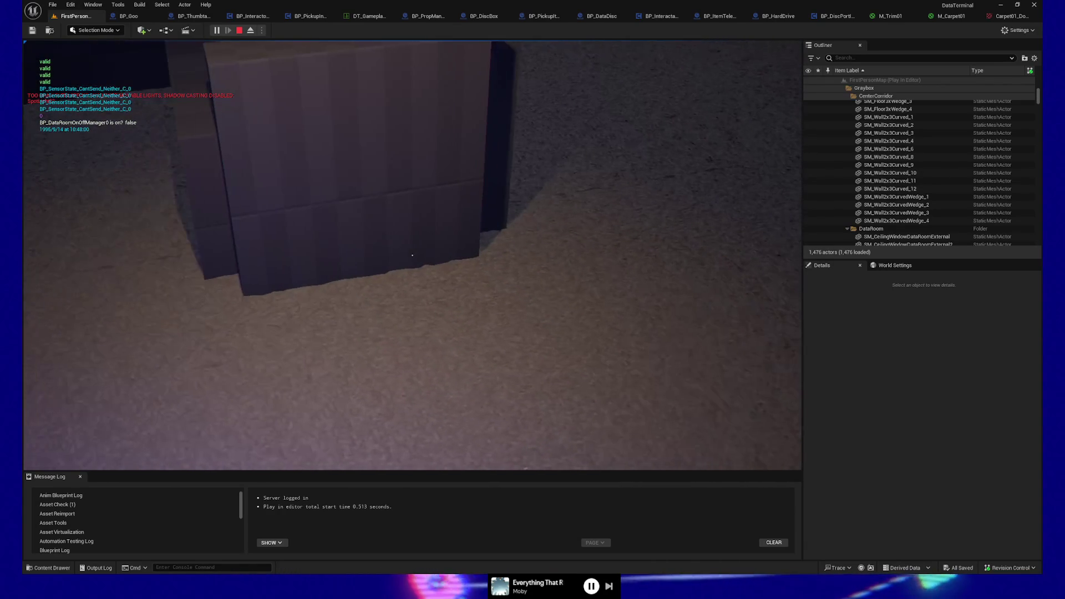
pyautogui.press('w')
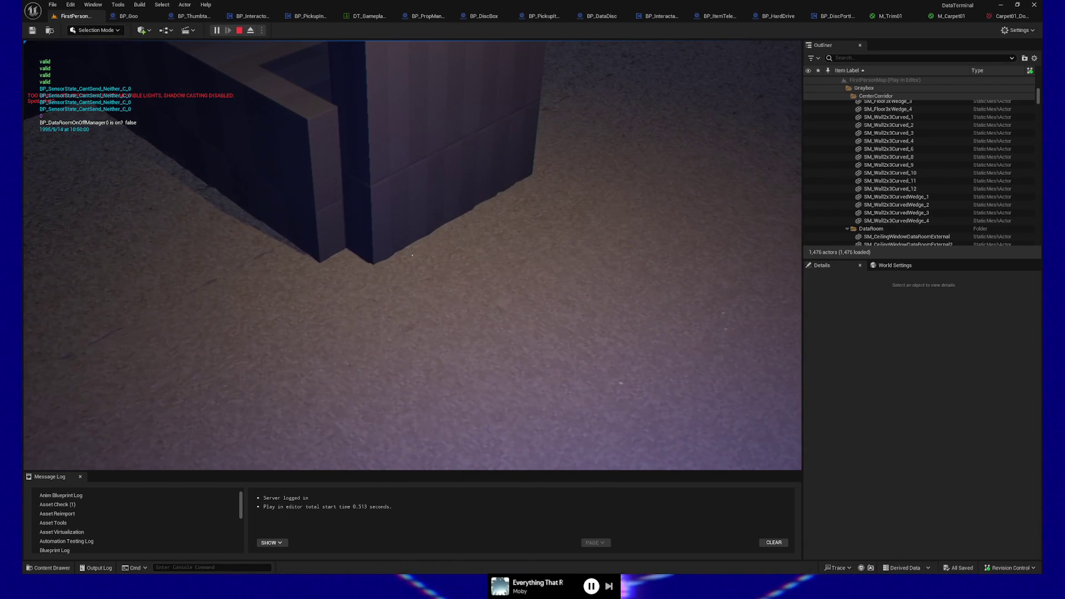
pyautogui.press('w')
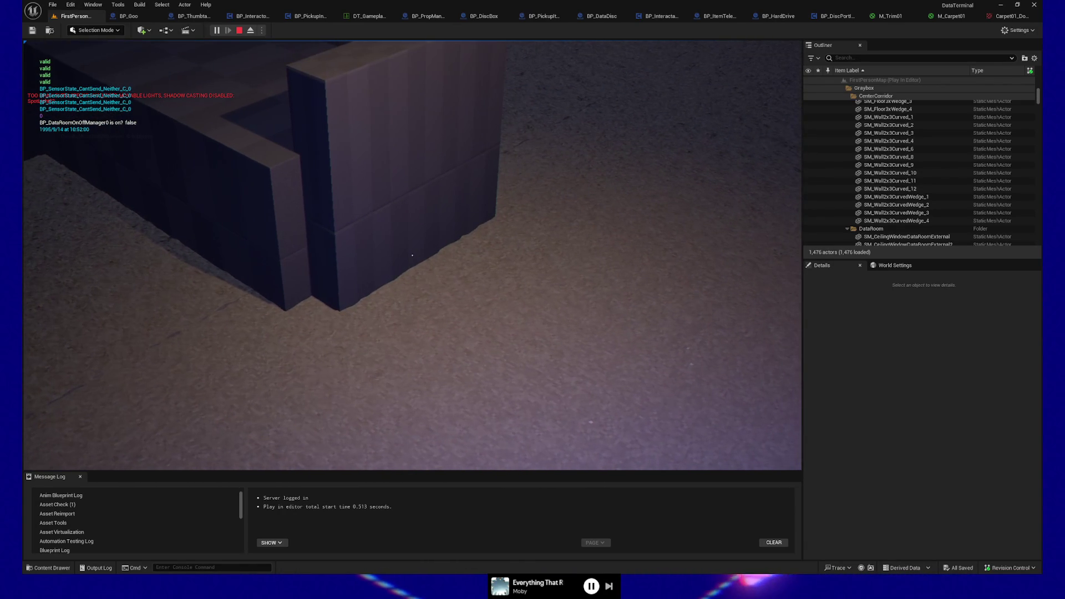
# Check where the box meets the carpet in the starry-window room, then face the desk with the clock
pyautogui.press('w')
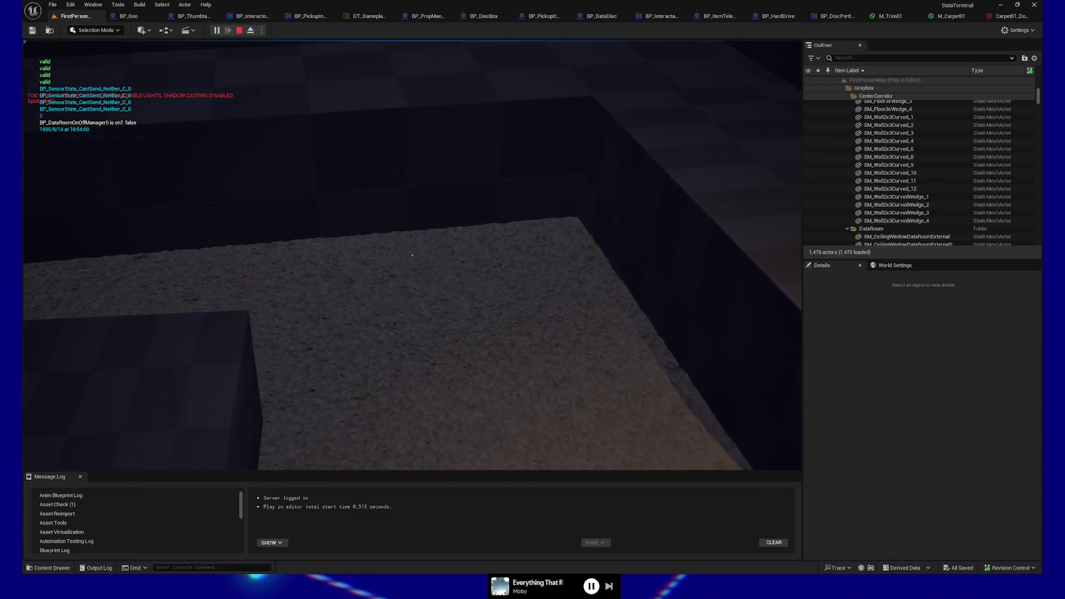
pyautogui.press('w')
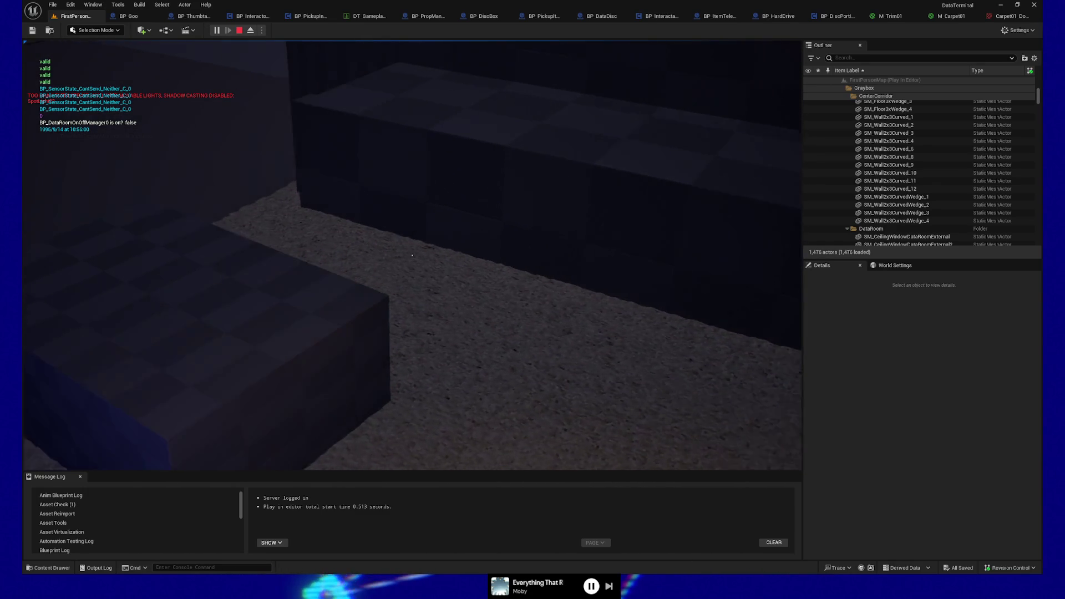
pyautogui.press('w')
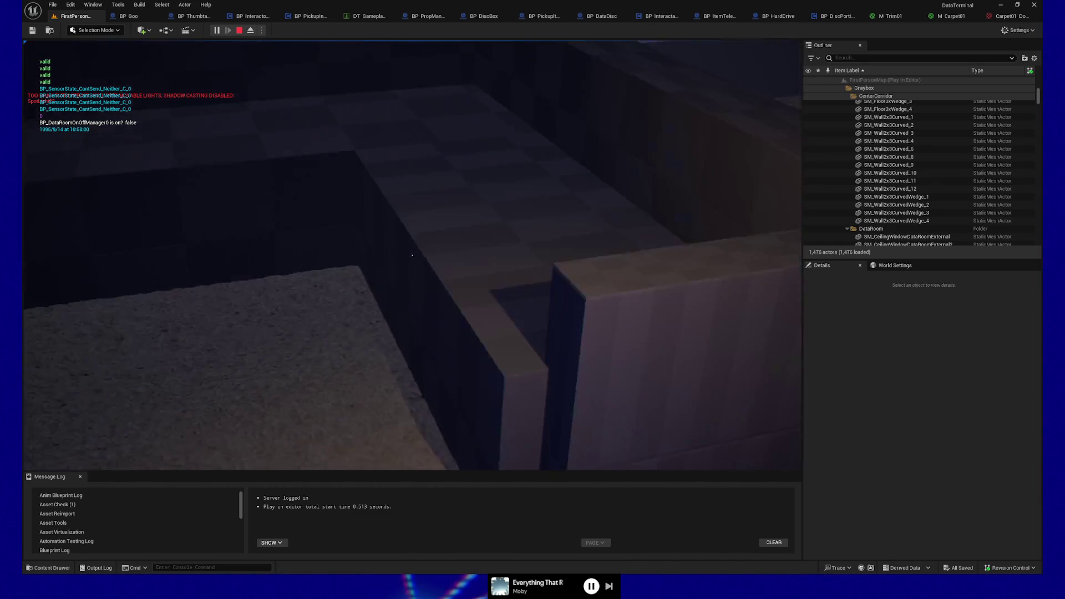
pyautogui.press('w')
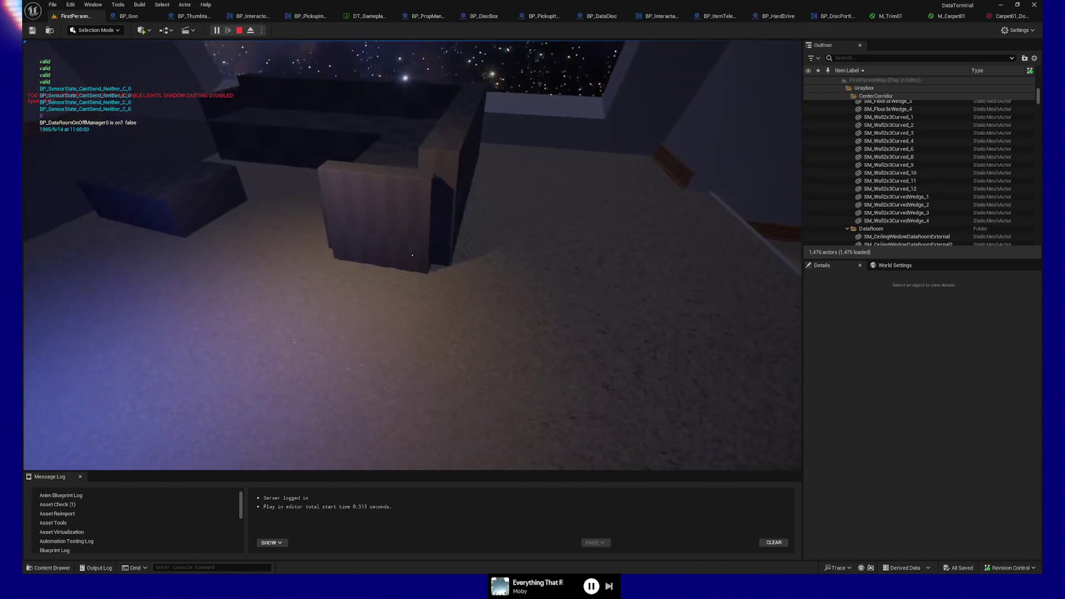
pyautogui.press('w')
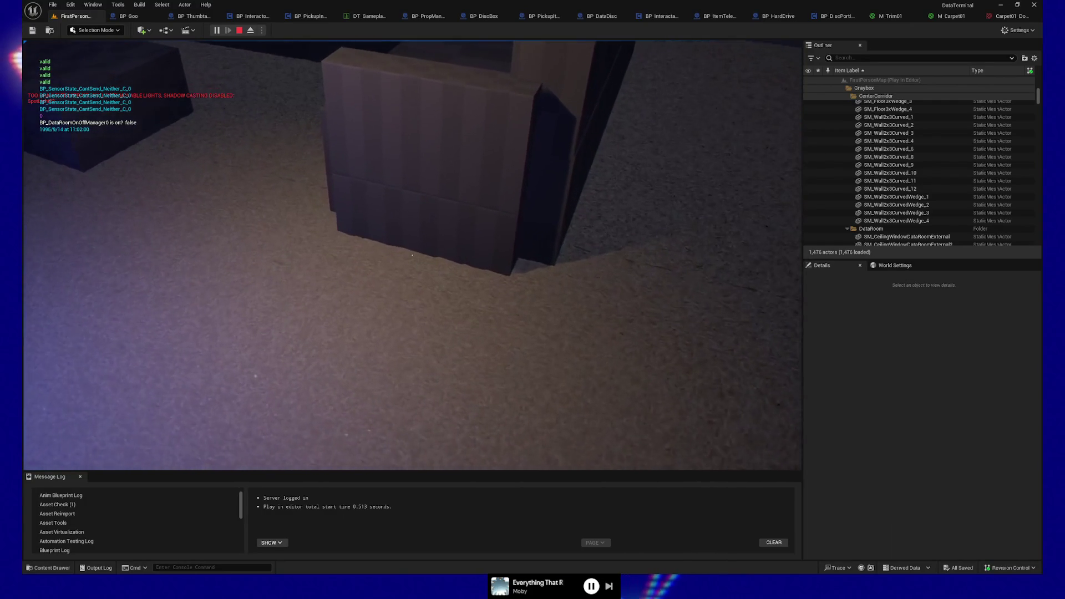
pyautogui.press('w')
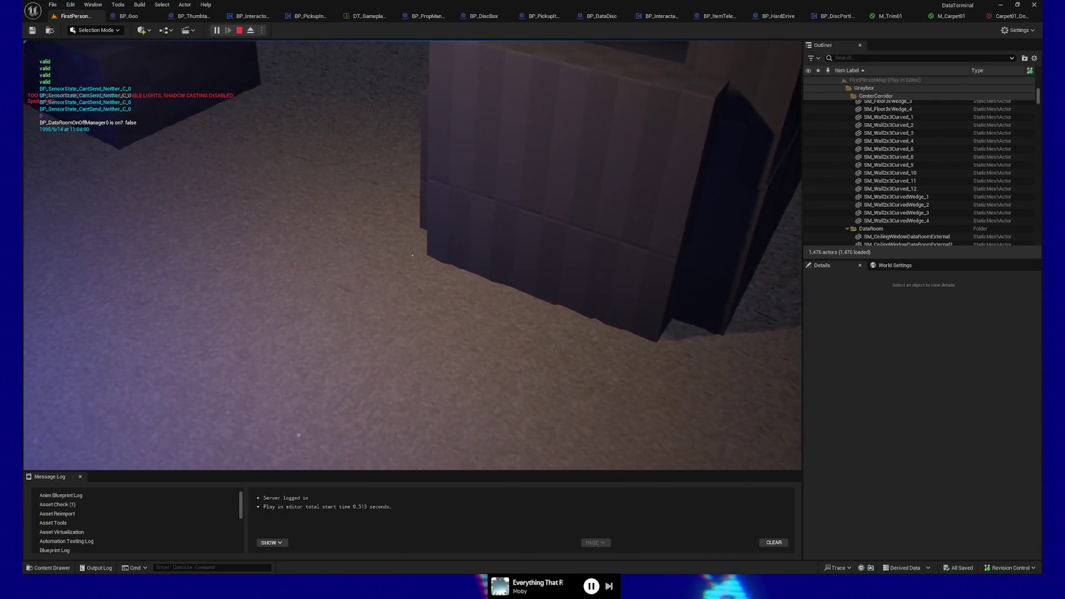
pyautogui.press('w')
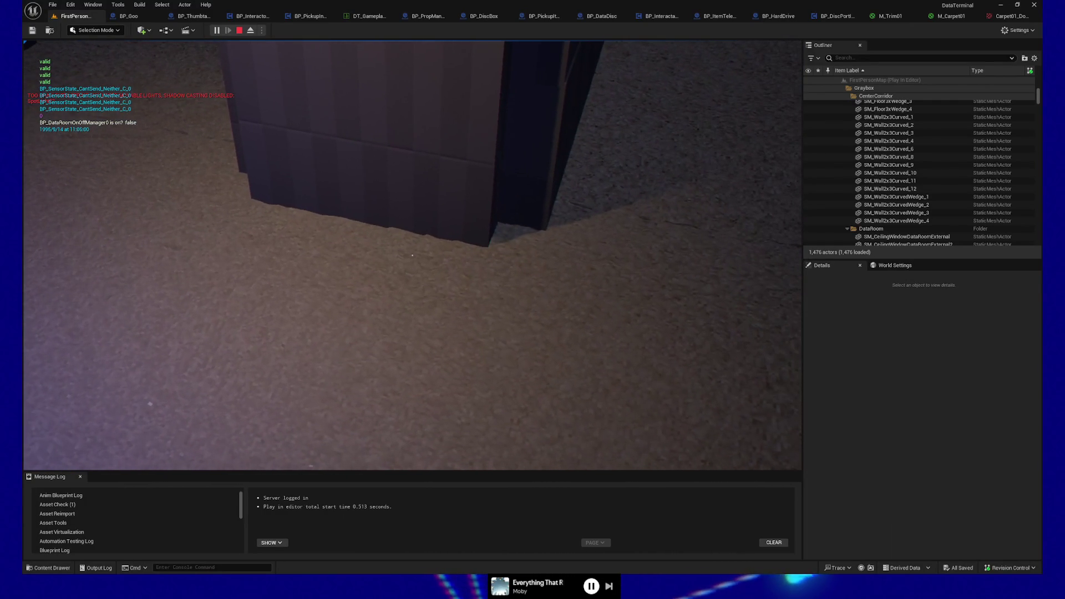
pyautogui.press('w')
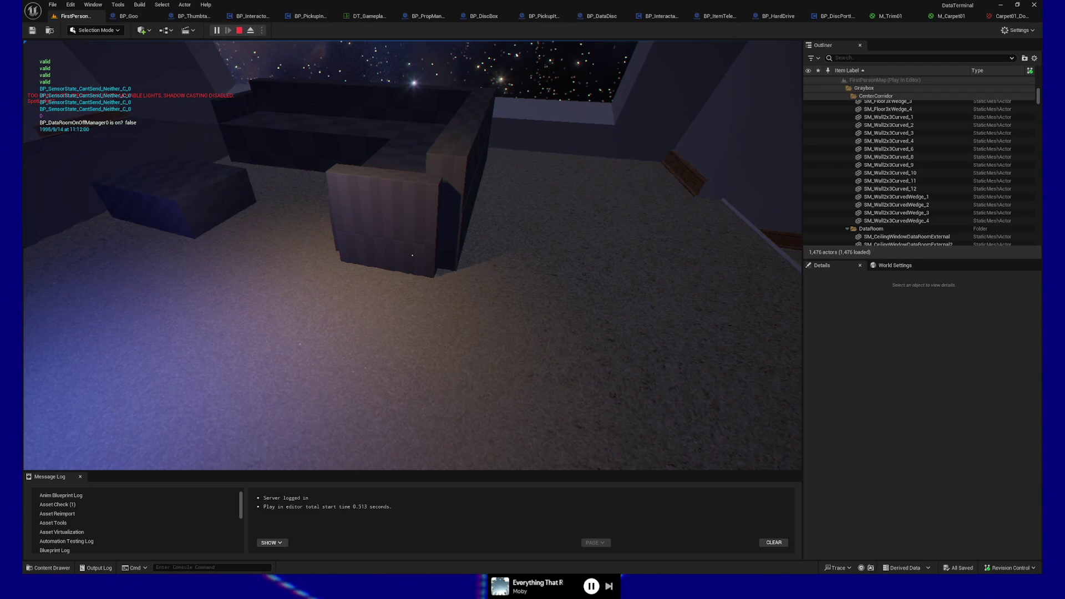
pyautogui.press('w')
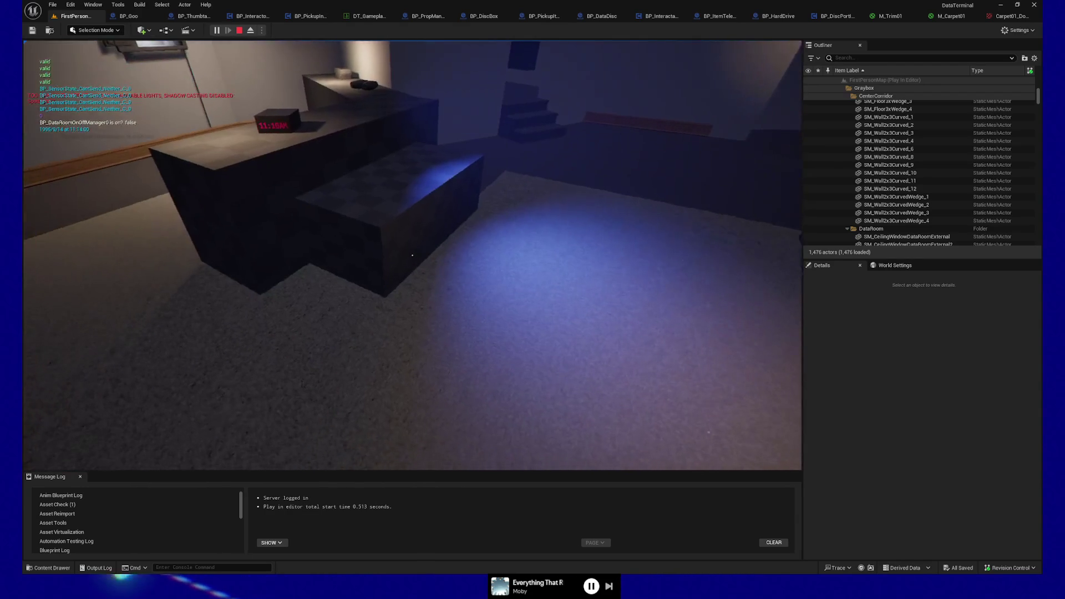
pyautogui.press('s')
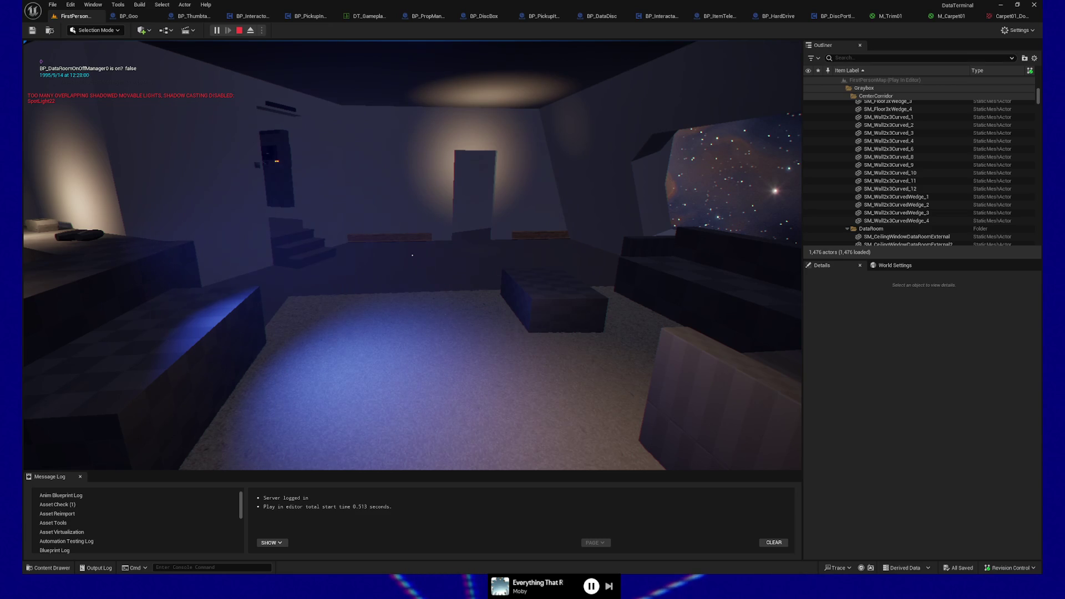
# Walk through the stairs room to the starfield window and counter, then move Notepad to the lower left
pyautogui.moveTo(412, 255)
pyautogui.press('w')
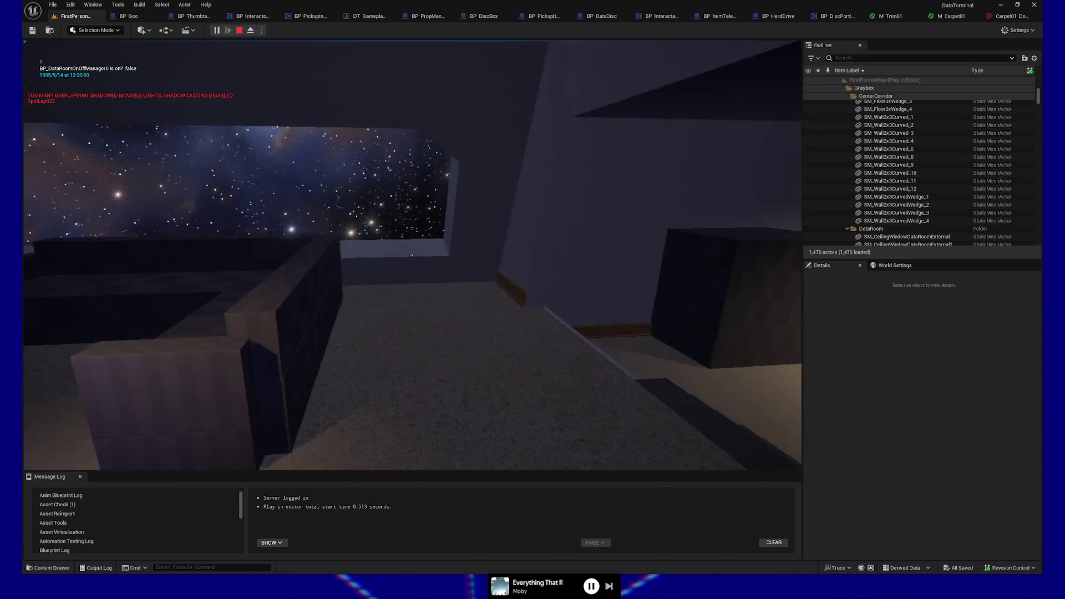
pyautogui.press('w')
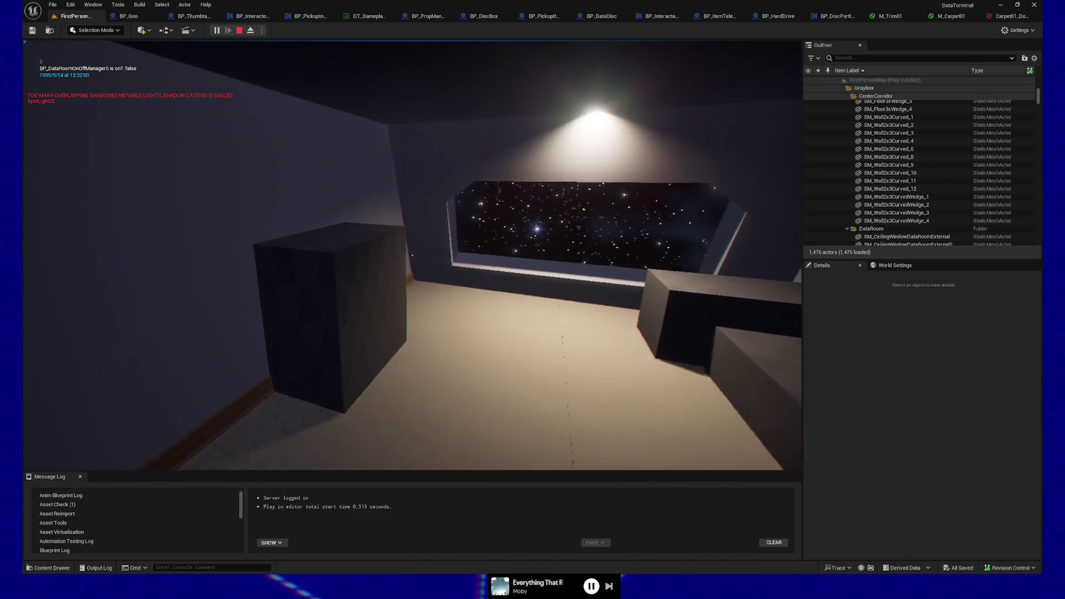
pyautogui.press('w')
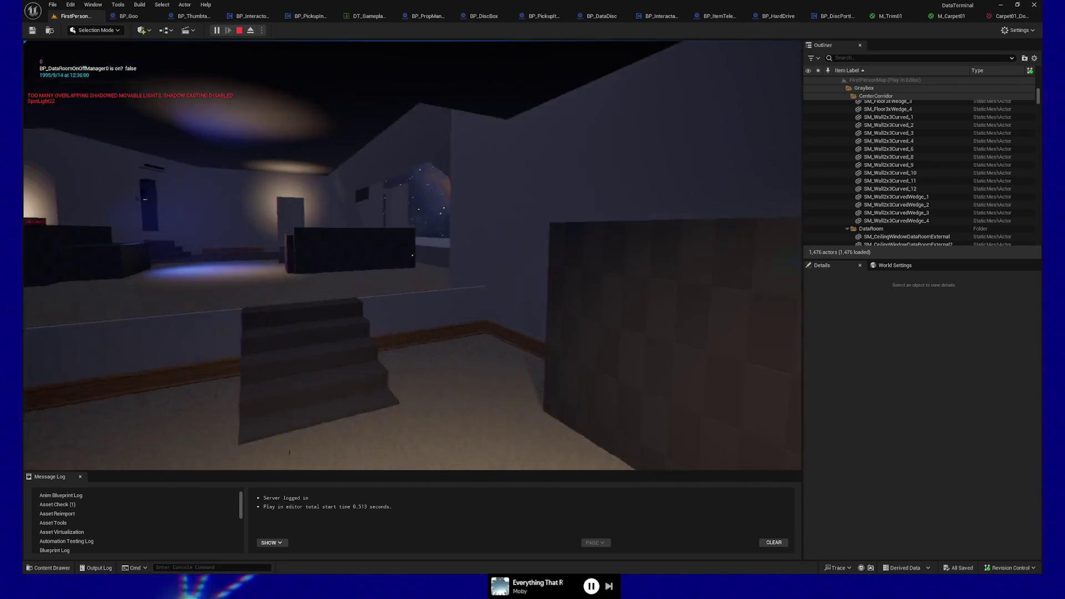
pyautogui.press('w')
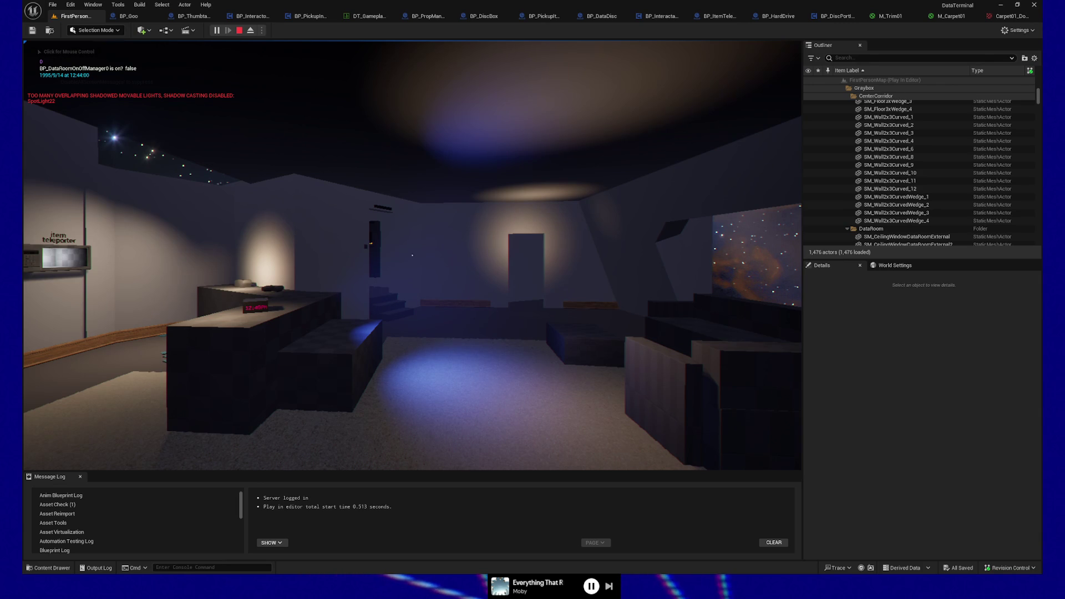
pyautogui.moveTo(144, 304); pyautogui.dragTo(99, 329)
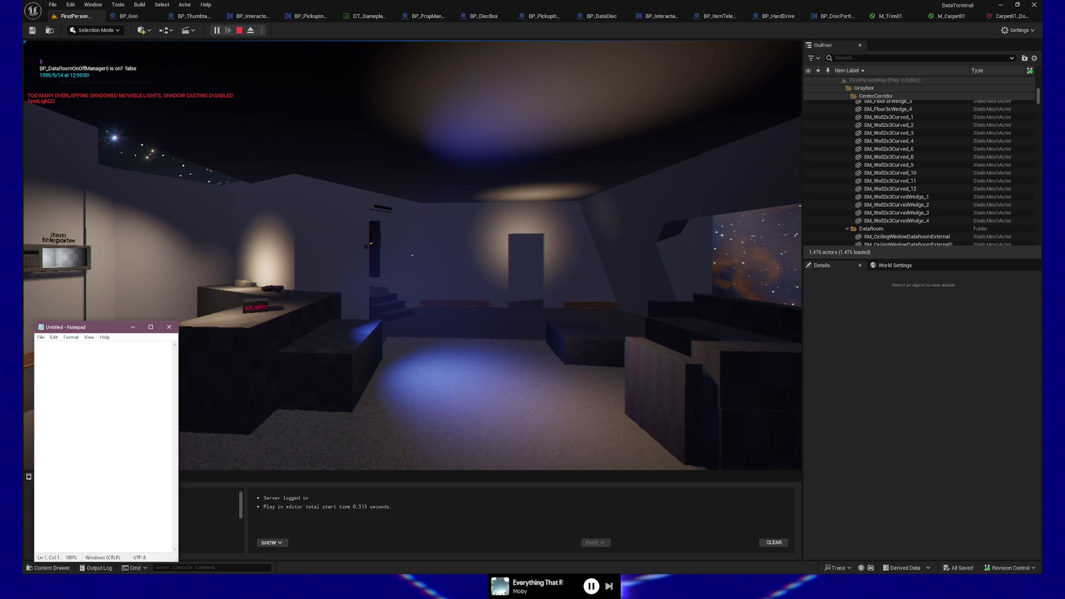
# Type the numbered list items 1 through 8, each on its own spaced line
pyautogui.write('1')
pyautogui.press('Return')
pyautogui.press('Return')
pyautogui.write('2')
pyautogui.press('Return')
pyautogui.press('Return')
pyautogui.write('5')
pyautogui.press('Return')
pyautogui.press('Return')
pyautogui.write('6')
pyautogui.press('Return')
pyautogui.press('Return')
pyautogui.write('7')
pyautogui.press('Return')
pyautogui.press('Return')
pyautogui.write('8')
pyautogui.press('Return')
pyautogui.press('Return')
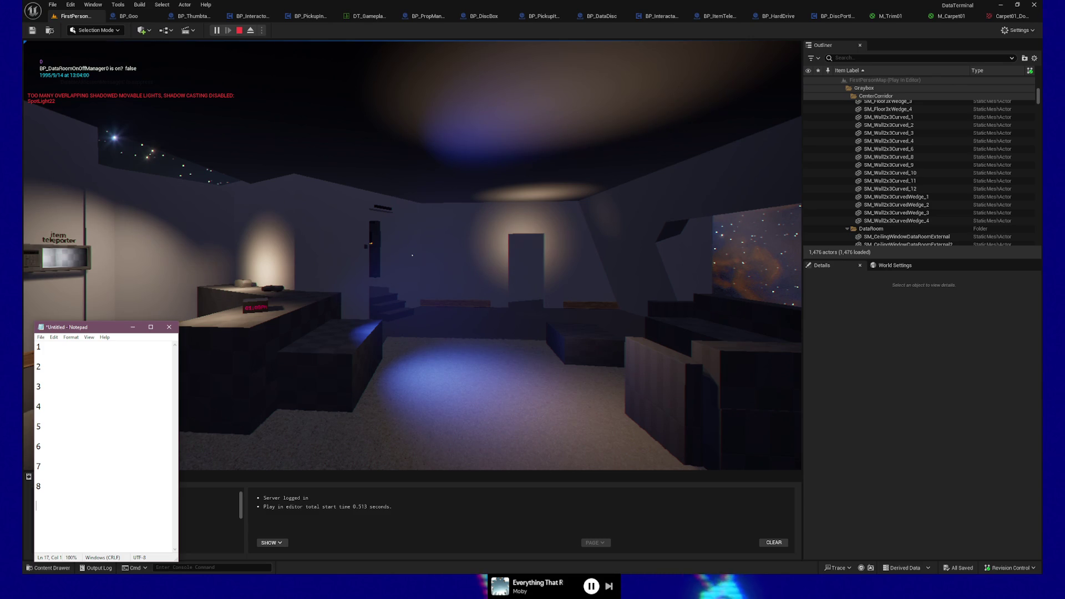
# Switch briefly to the game, then place the cursor back under item 1
pyautogui.hotkey('alt', 'Tab')
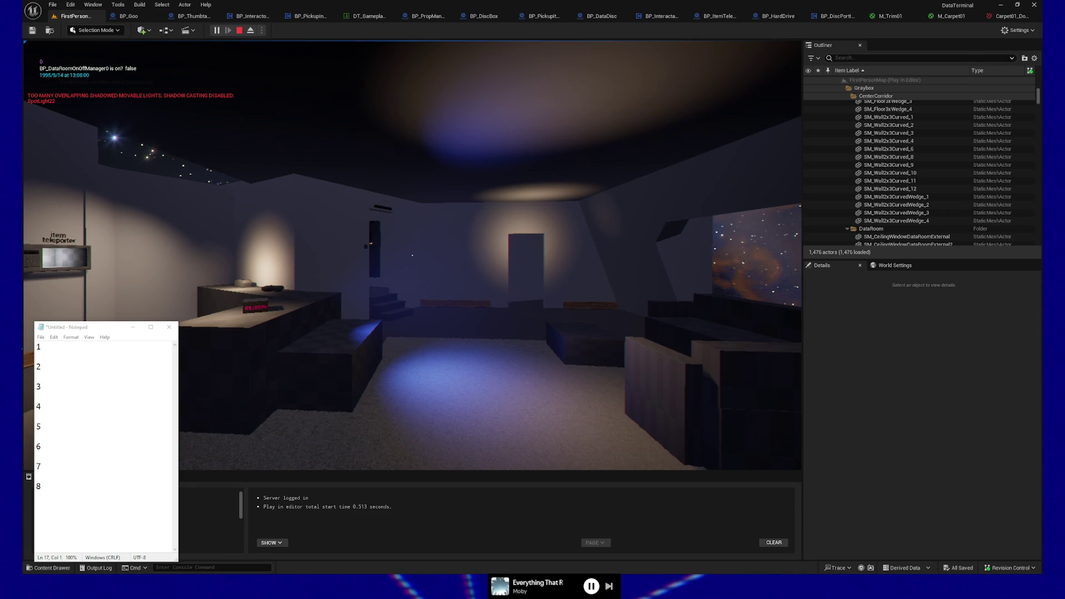
pyautogui.click(47, 354)
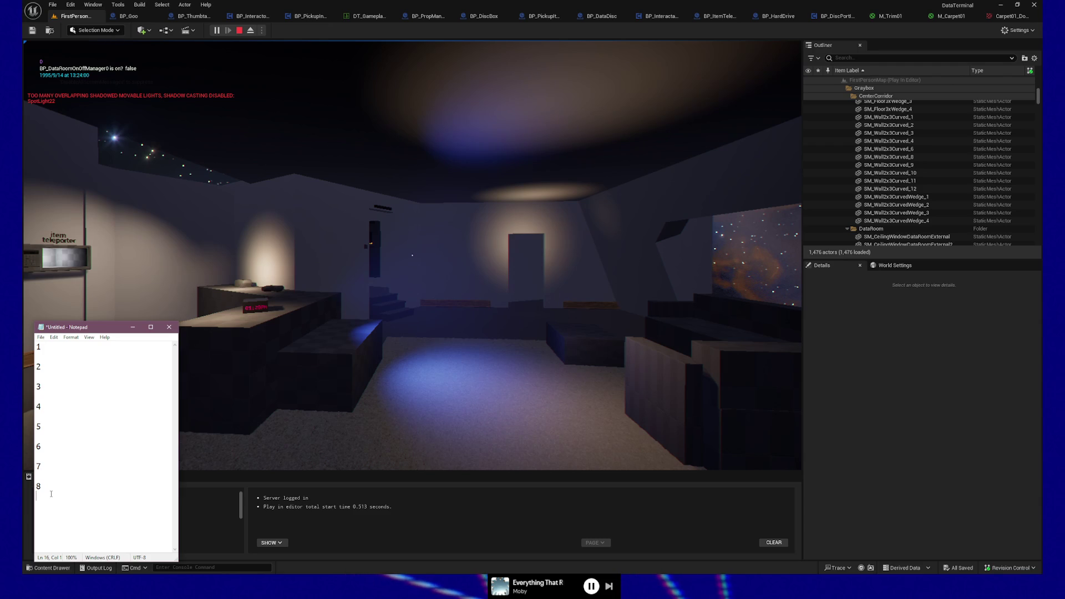
pyautogui.click(83, 346)
# Add 'drop tile ceiling (work&rec)' and 'painted drywall' lines under item 1, then return to the game
pyautogui.press('Return')
pyautogui.write('drop tile ceiling')
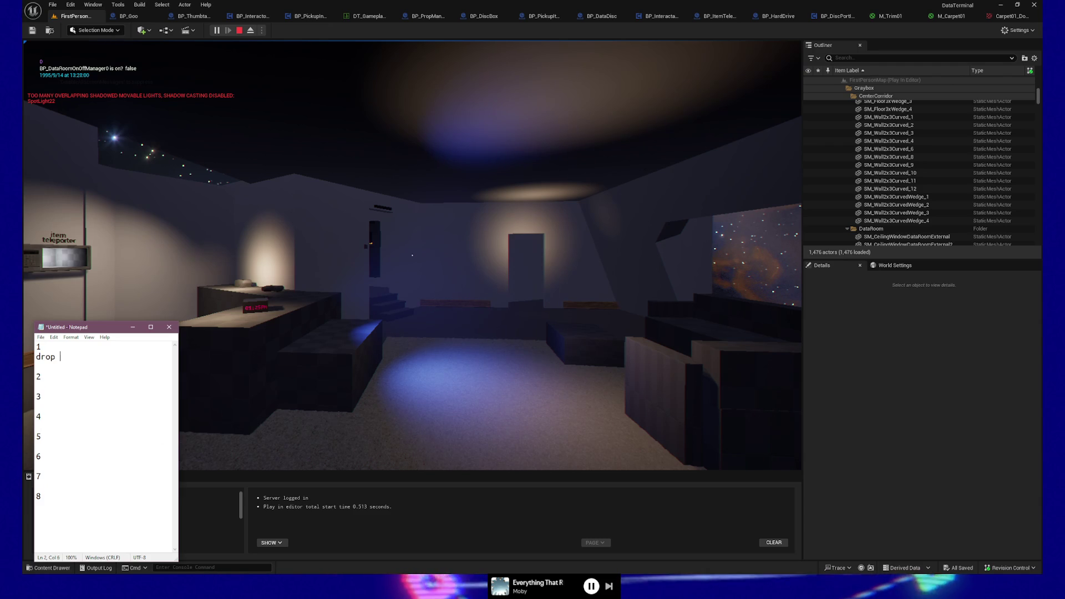
pyautogui.write(' (work&rec')
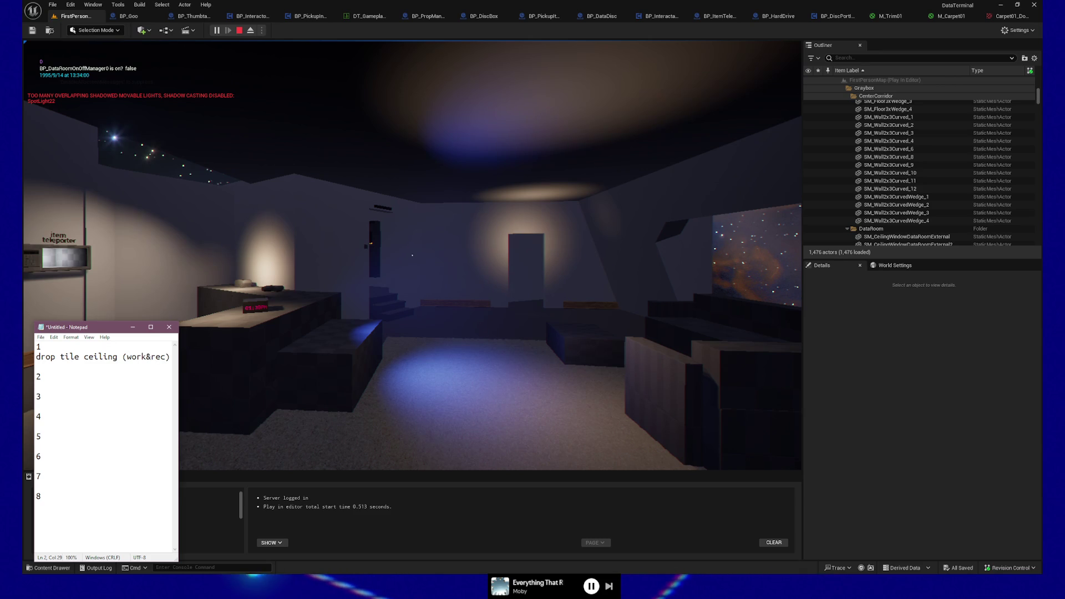
pyautogui.press('Return')
pyautogui.press('Down')
pyautogui.press('Up')
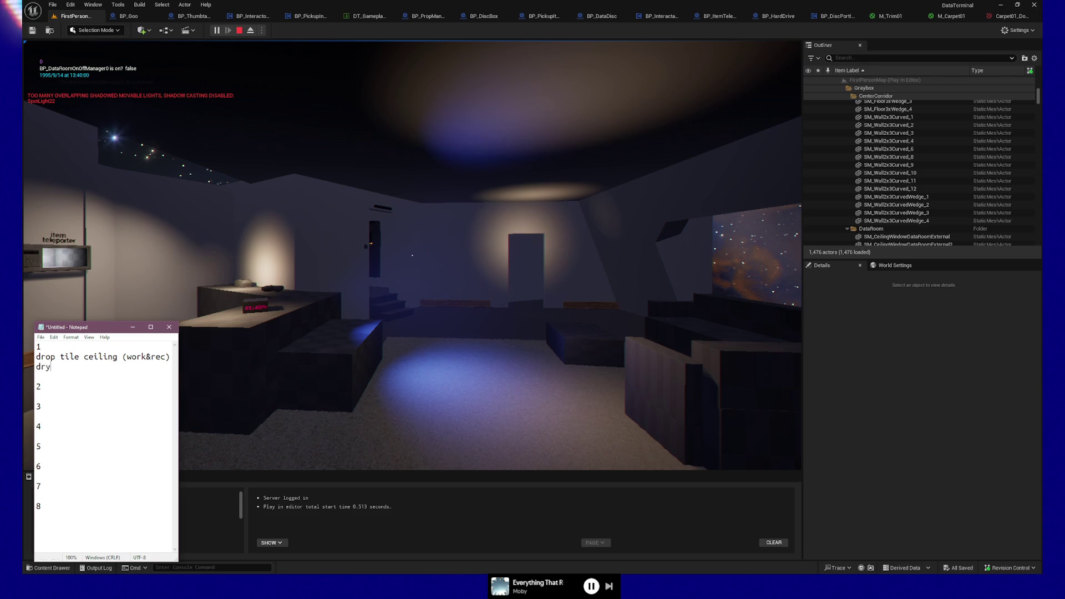
pyautogui.write('painted drywall (')
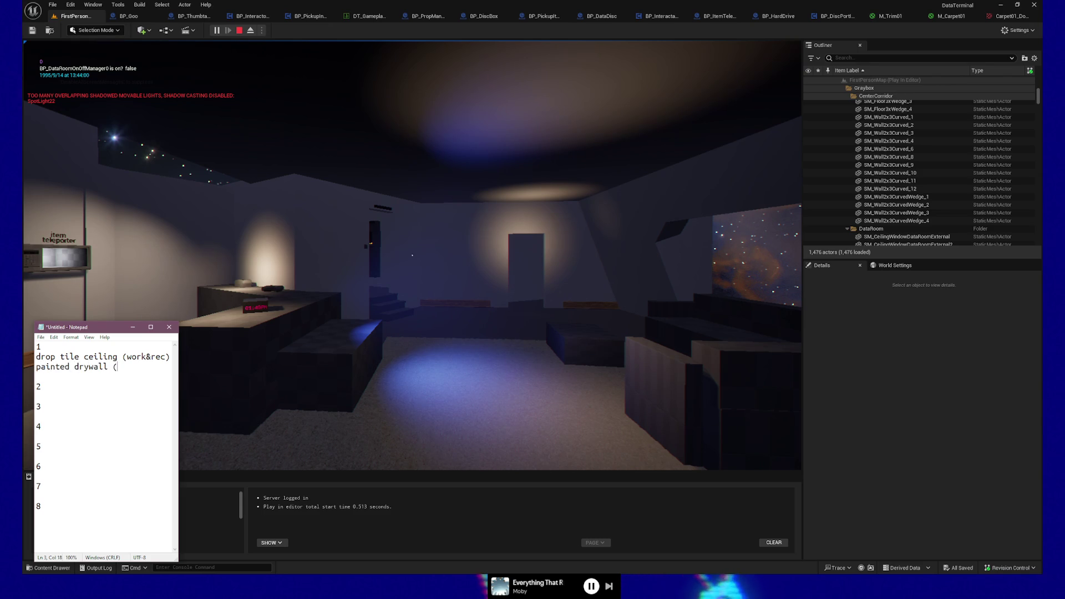
pyautogui.press('BackSpace')
pyautogui.press('BackSpace')
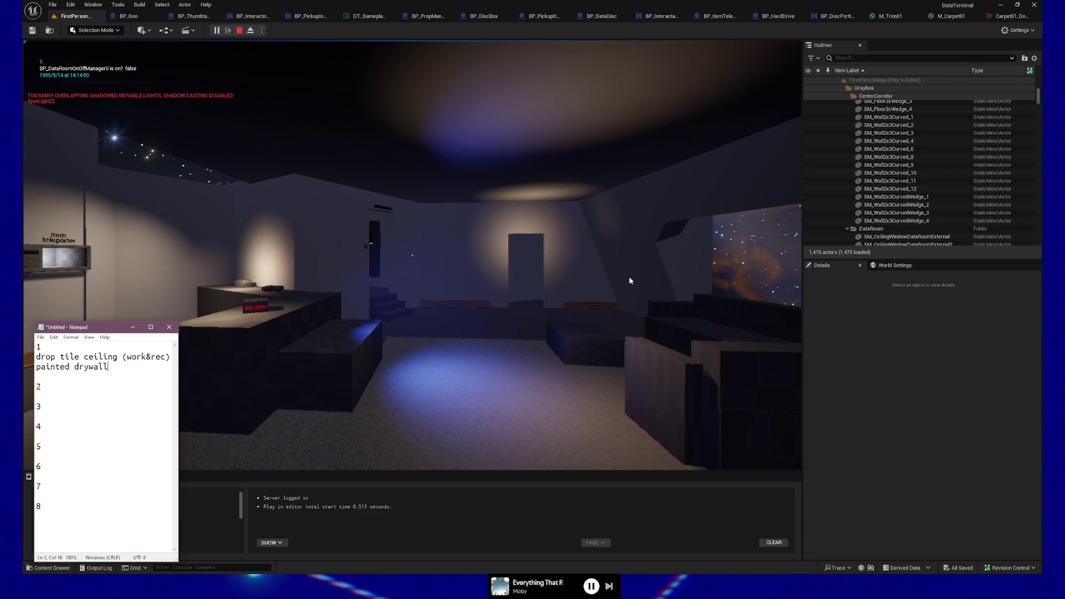
pyautogui.click(480, 372)
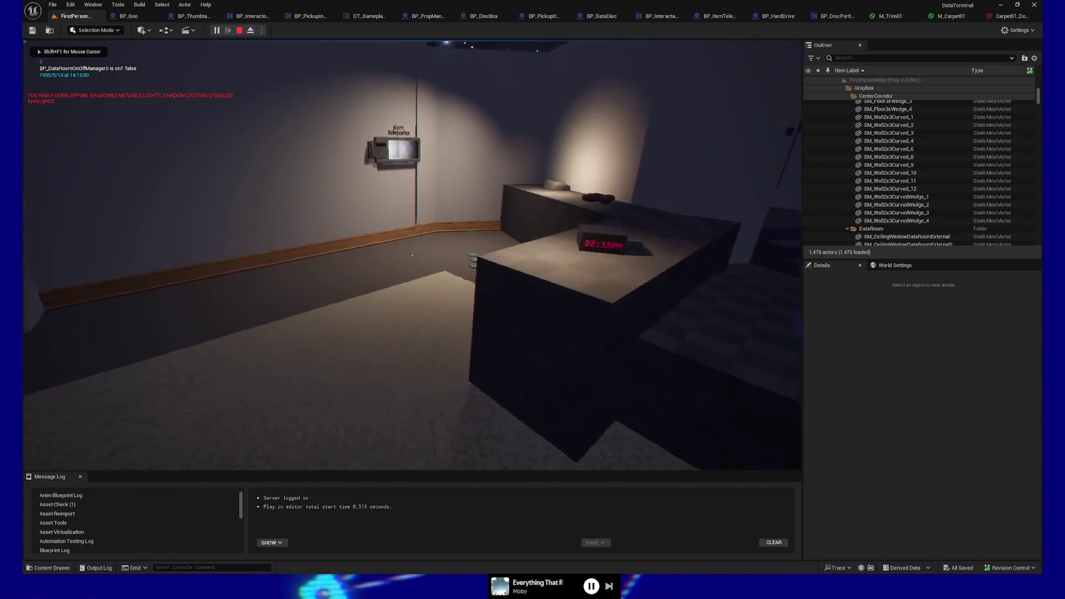
# Walk up to the wooden baseboard in the playtest and inspect it near and far
pyautogui.press('w')
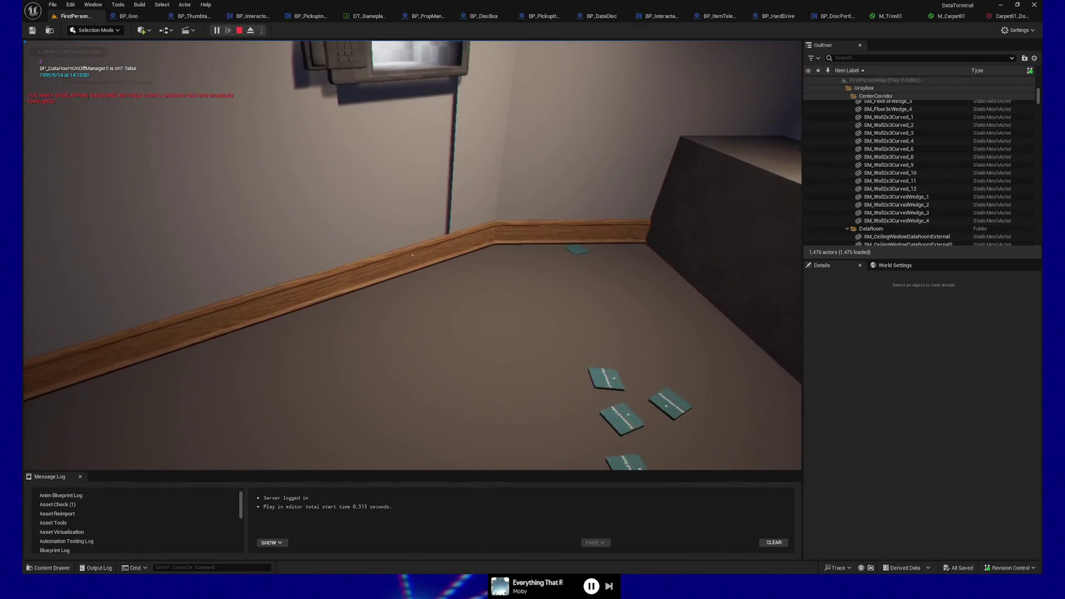
pyautogui.press('w')
pyautogui.press('w')
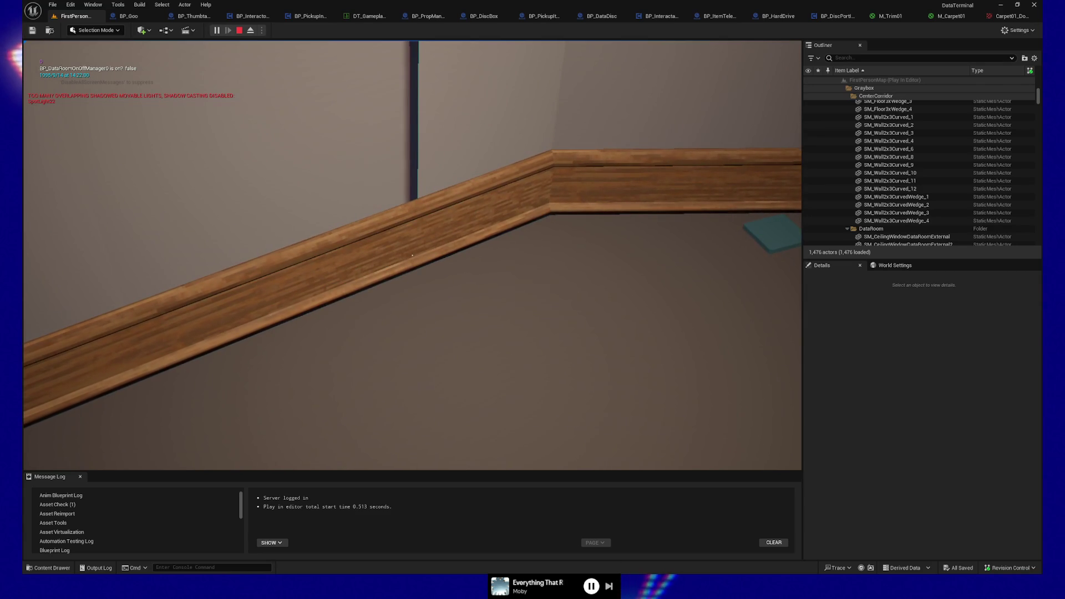
pyautogui.press('w')
pyautogui.press('s')
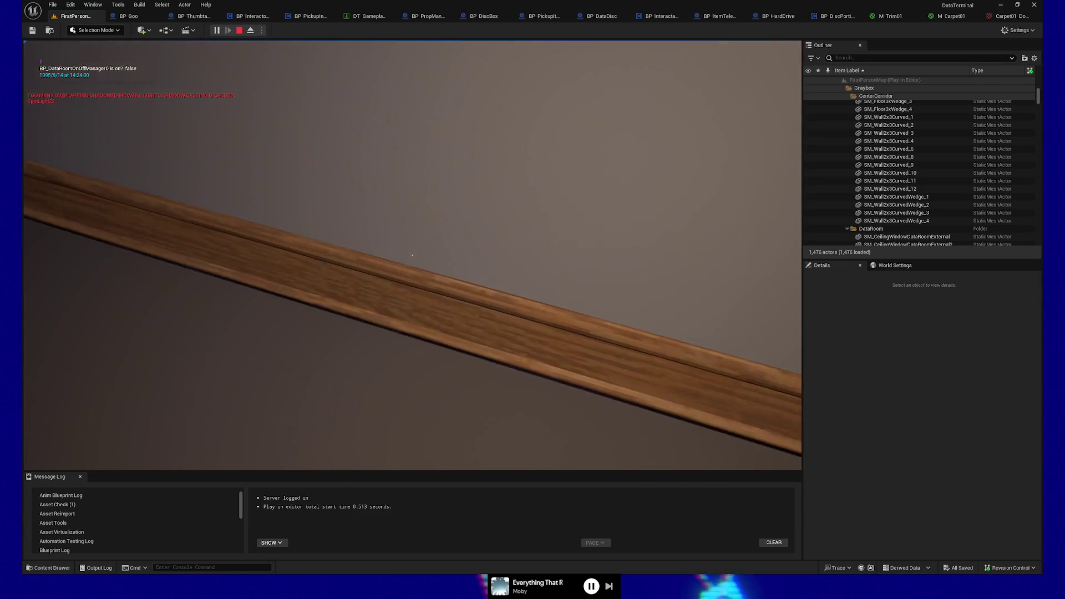
# Quit play mode back to the editor and bring the Steam window forward
pyautogui.press('Escape')
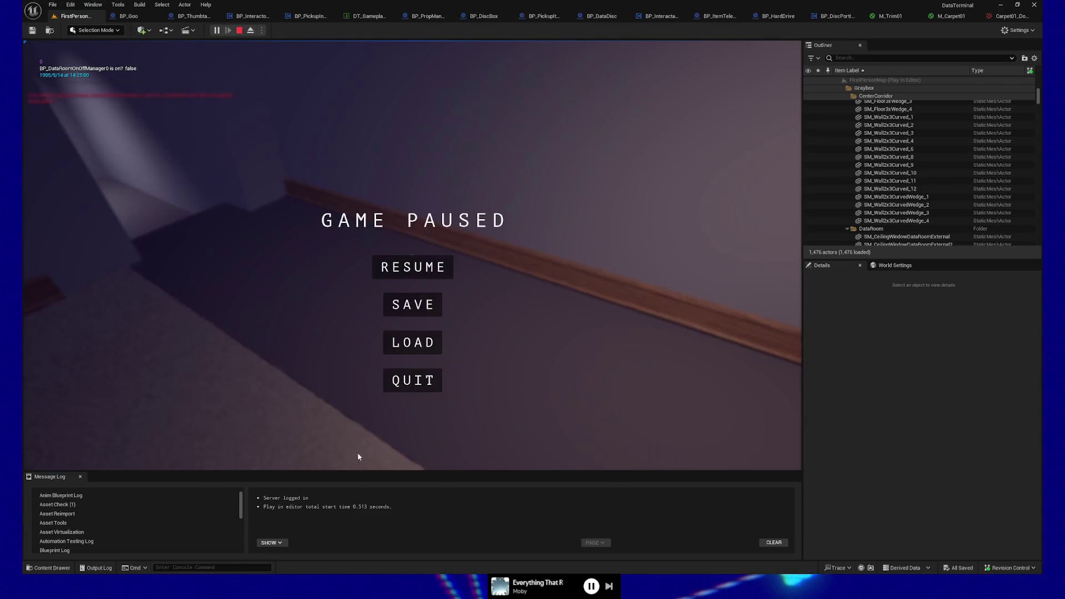
pyautogui.click(420, 381)
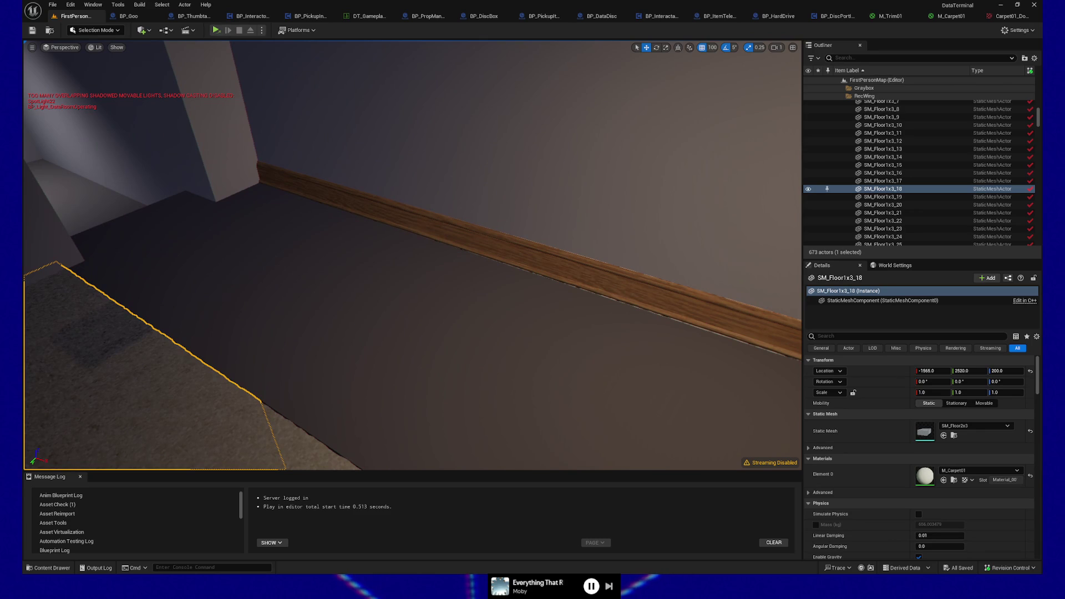
pyautogui.hotkey('alt', 'Tab')
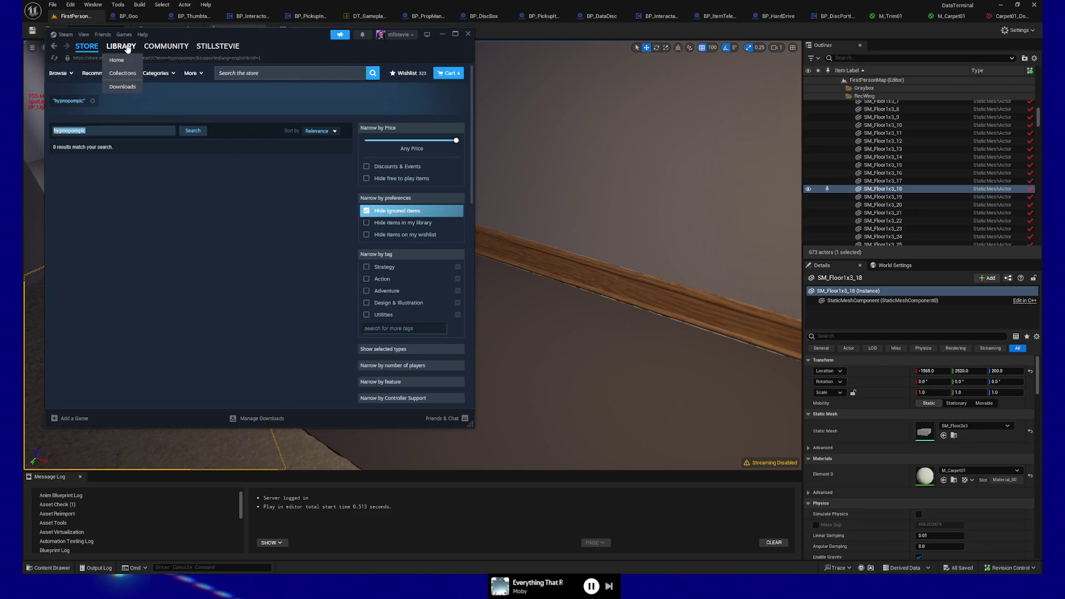
# Select Blender in the Steam Library and launch it
pyautogui.click(121, 46)
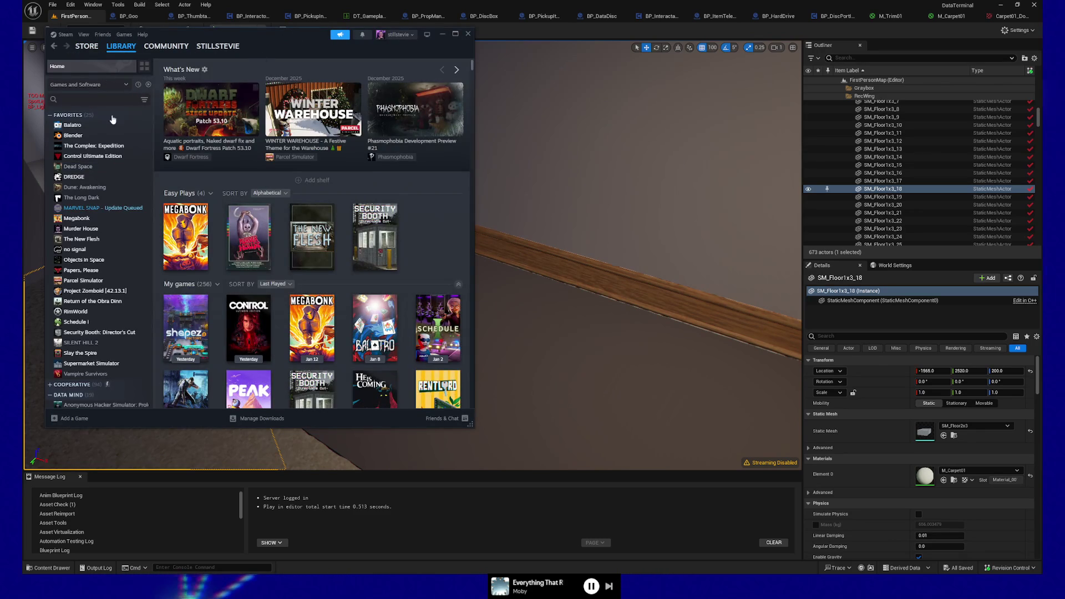
pyautogui.click(73, 135)
pyautogui.click(189, 176)
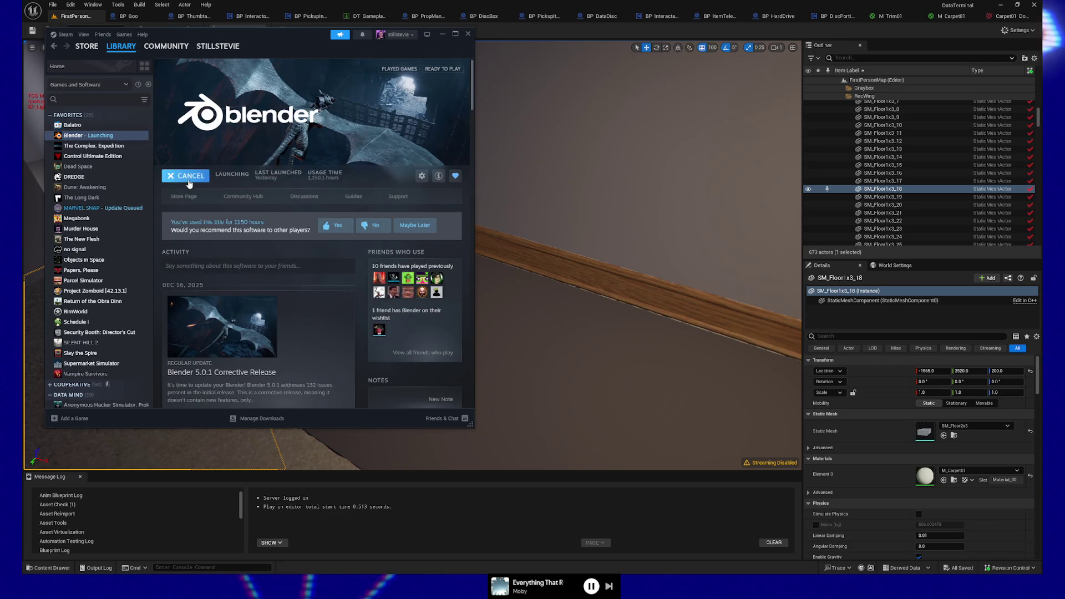
pyautogui.click(442, 34)
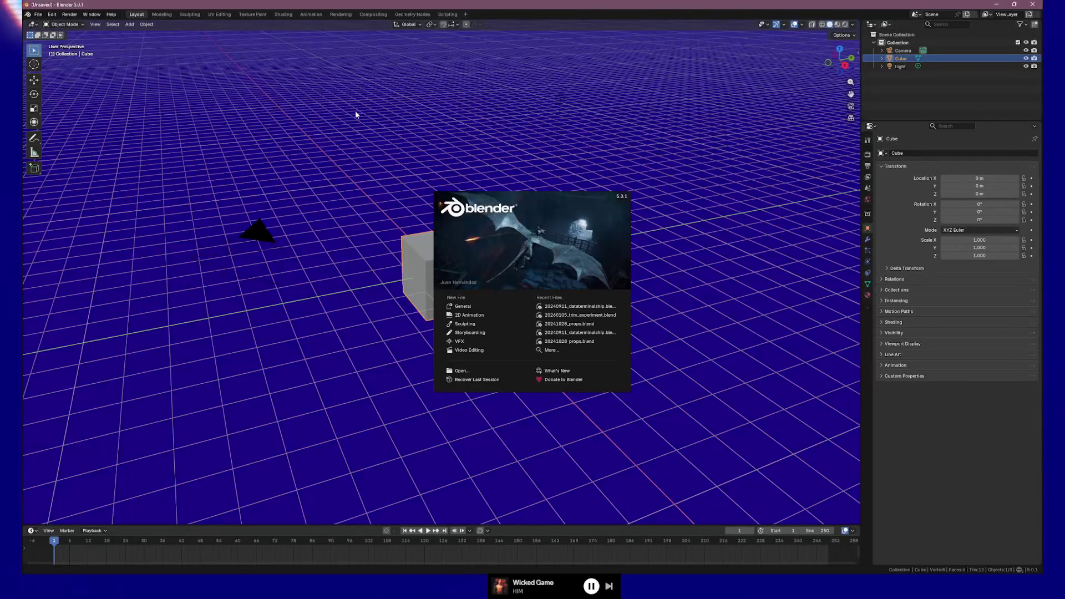
# Open the recent 20260105_trim_experiment.blend, hide the sidebar, and select the Trim01_LowPoly_Base wall
pyautogui.click(588, 315)
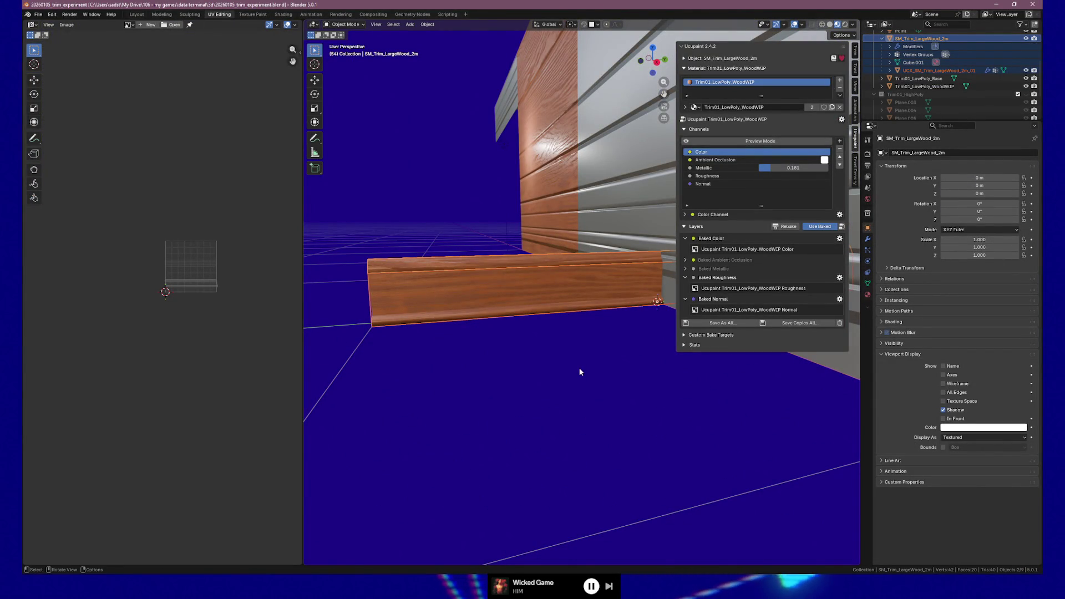
pyautogui.press('n')
pyautogui.moveTo(580, 371)
pyautogui.mouseDown()
pyautogui.moveTo(556, 321)
pyautogui.moveTo(628, 315)
pyautogui.moveTo(562, 314)
pyautogui.moveTo(548, 331)
pyautogui.mouseUp()
pyautogui.moveTo(610, 355)
pyautogui.mouseDown()
pyautogui.moveTo(616, 331)
pyautogui.moveTo(584, 316)
pyautogui.moveTo(635, 325)
pyautogui.moveTo(601, 315)
pyautogui.moveTo(615, 368)
pyautogui.moveTo(610, 357)
pyautogui.mouseUp()
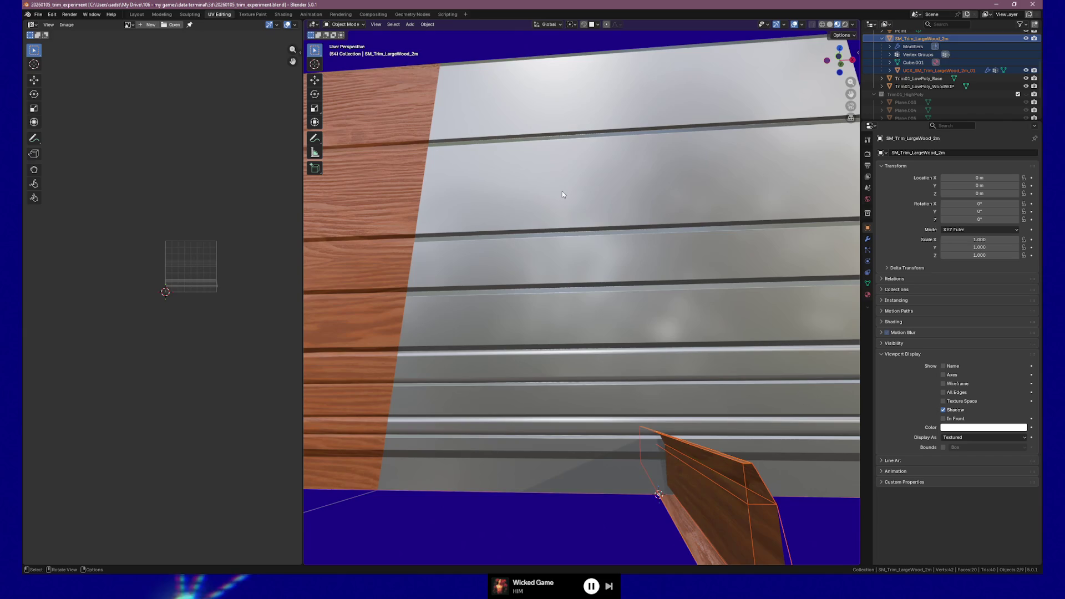
pyautogui.click(561, 191)
pyautogui.moveTo(557, 204)
pyautogui.mouseDown()
pyautogui.moveTo(560, 219)
pyautogui.moveTo(592, 226)
pyautogui.moveTo(545, 226)
pyautogui.moveTo(654, 231)
pyautogui.moveTo(567, 227)
pyautogui.mouseUp()
pyautogui.rightClick(567, 225)
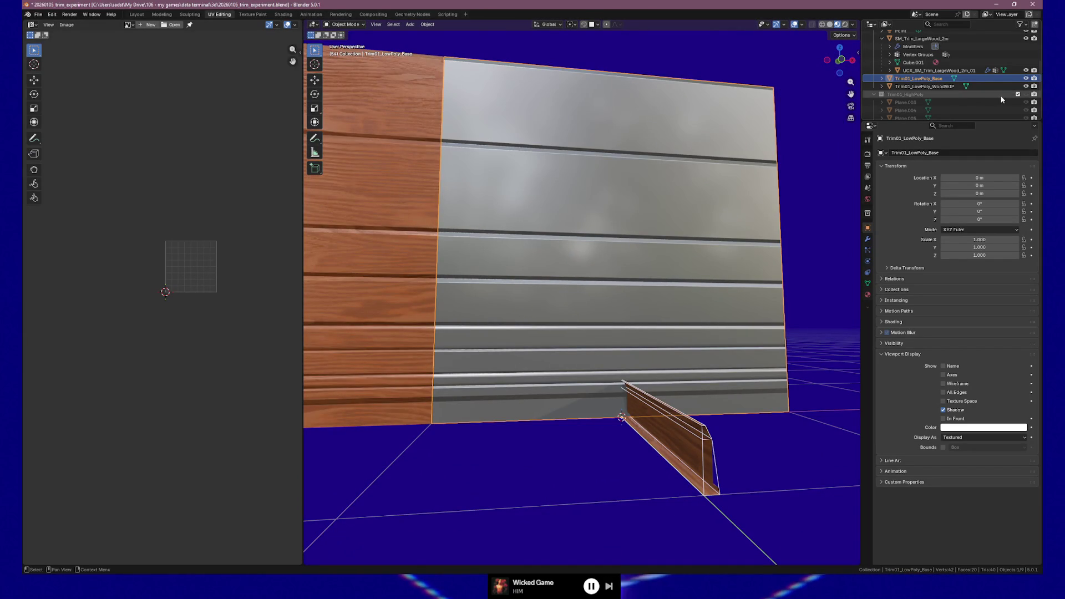
# Make Trim01_HighPoly visible and inspect its white panels, Plane.003 and Plane.004
pyautogui.click(1017, 94)
pyautogui.click(516, 186)
pyautogui.moveTo(516, 186)
pyautogui.mouseDown()
pyautogui.moveTo(588, 191)
pyautogui.moveTo(601, 178)
pyautogui.moveTo(602, 217)
pyautogui.mouseUp()
pyautogui.click(509, 171)
pyautogui.click(520, 231)
pyautogui.click(526, 266)
pyautogui.click(502, 222)
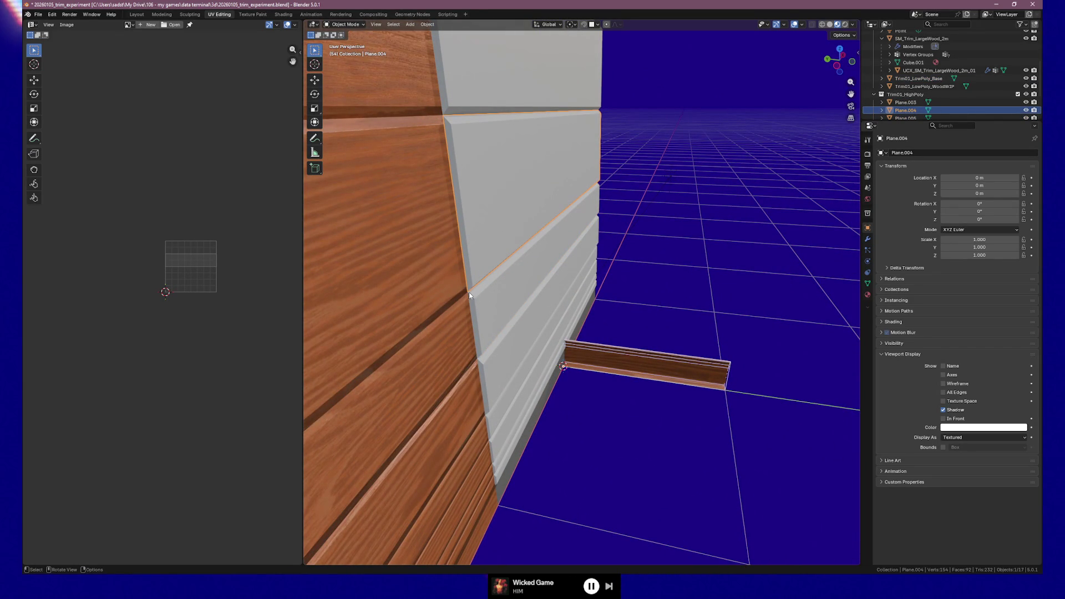
pyautogui.moveTo(584, 258)
pyautogui.mouseDown()
pyautogui.moveTo(474, 224)
pyautogui.moveTo(433, 241)
pyautogui.mouseUp()
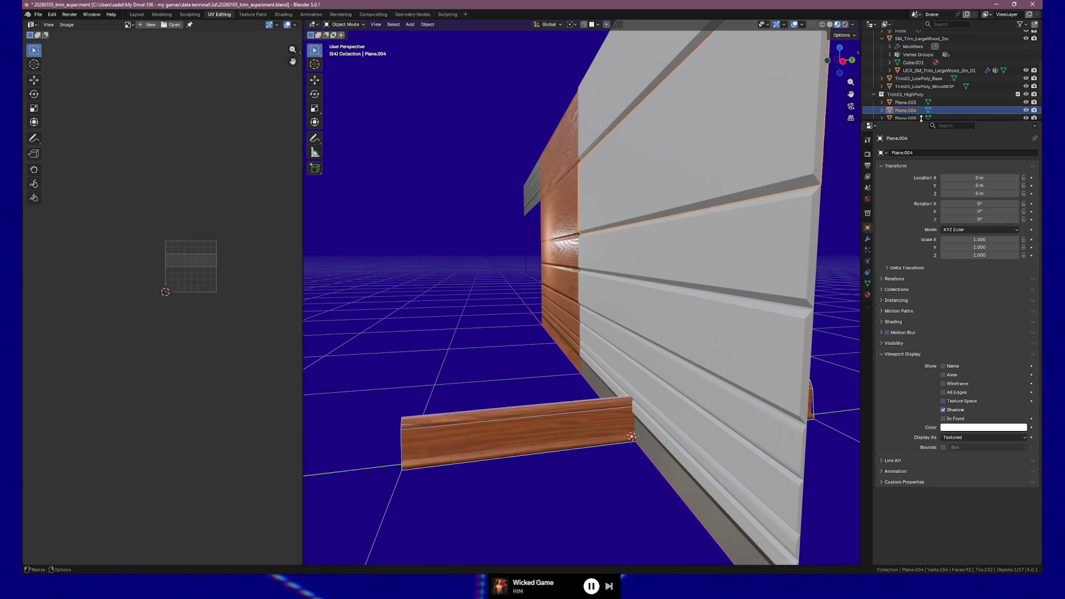
# Hide Trim01_HighPoly, then put UCX_SM_Trim_LargeWood_2m_01 into Edit Mode to show its UVs
pyautogui.click(1026, 94)
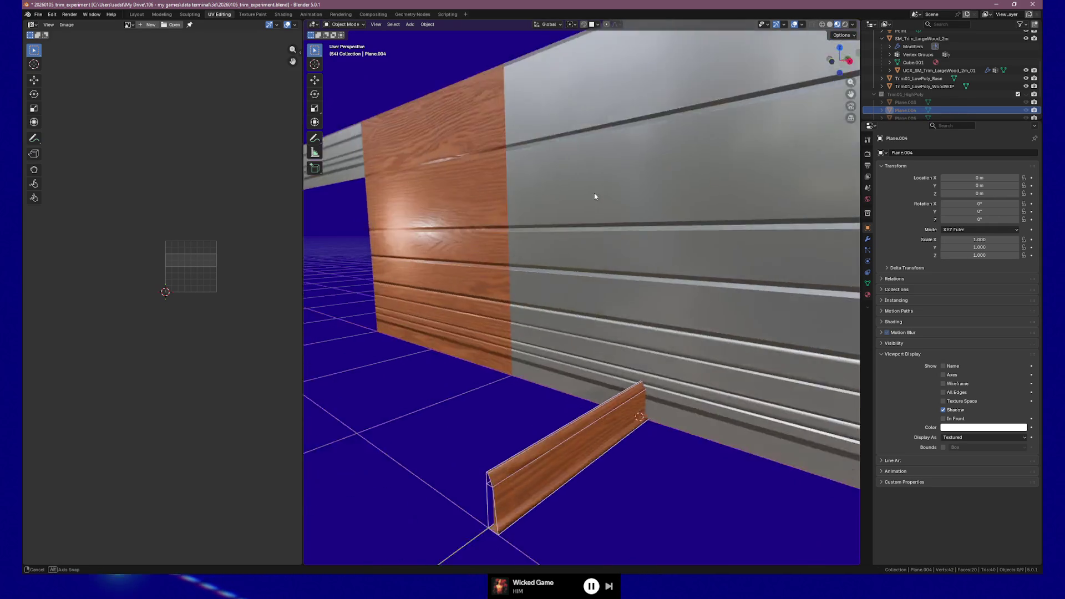
pyautogui.click(497, 253)
pyautogui.scroll(-5, 497, 252)
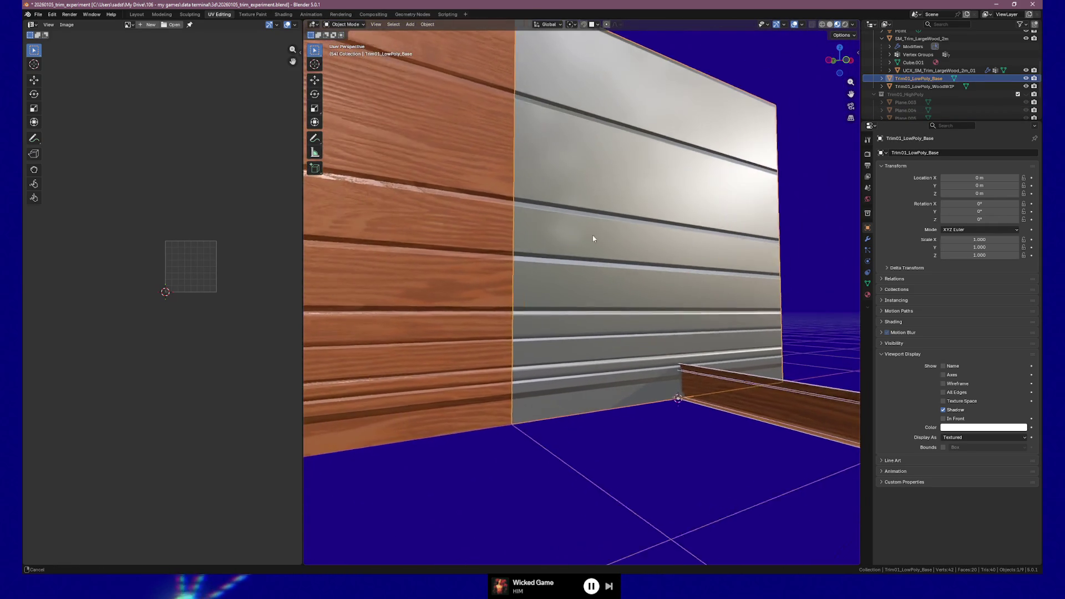
pyautogui.scroll(-3, 508, 239)
pyautogui.click(566, 220)
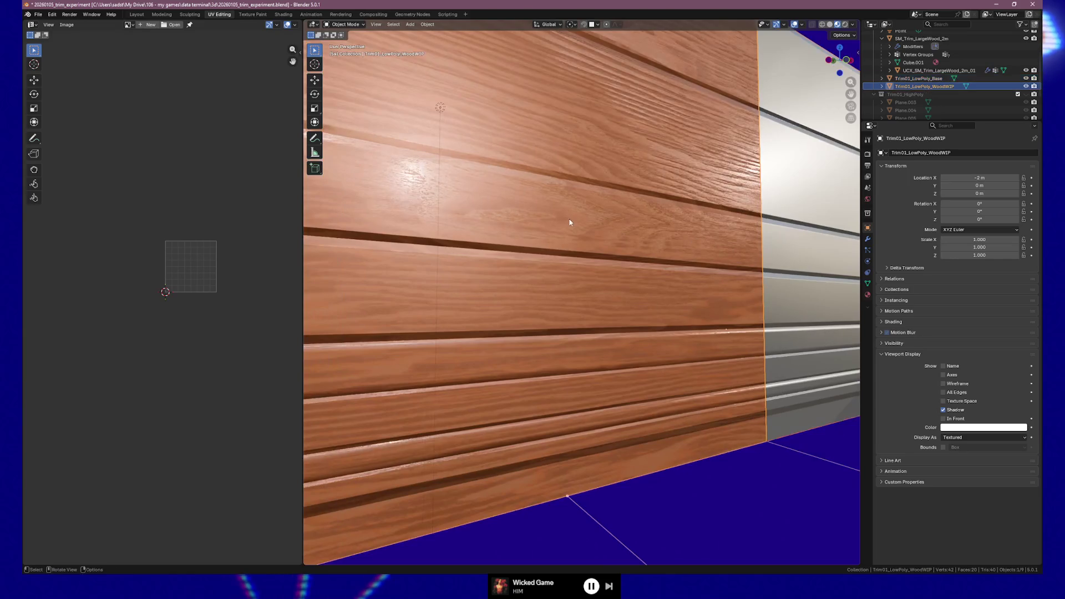
pyautogui.scroll(-3, 558, 226)
pyautogui.moveTo(552, 226)
pyautogui.mouseDown()
pyautogui.moveTo(516, 230)
pyautogui.moveTo(613, 240)
pyautogui.moveTo(581, 242)
pyautogui.mouseUp()
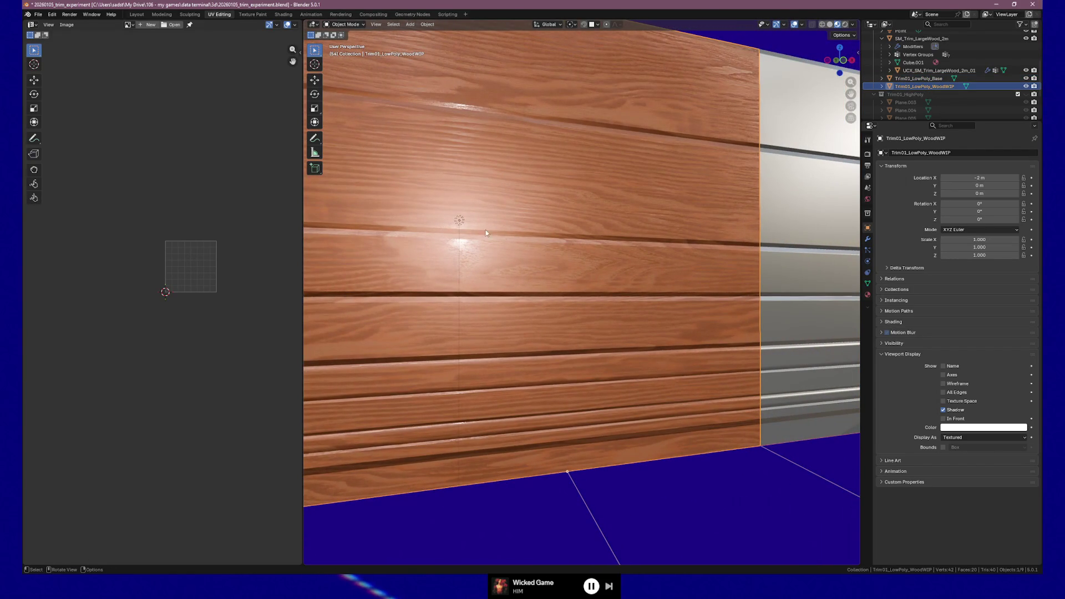
pyautogui.moveTo(424, 261)
pyautogui.mouseDown()
pyautogui.moveTo(451, 261)
pyautogui.moveTo(458, 292)
pyautogui.moveTo(457, 270)
pyautogui.moveTo(585, 219)
pyautogui.mouseUp()
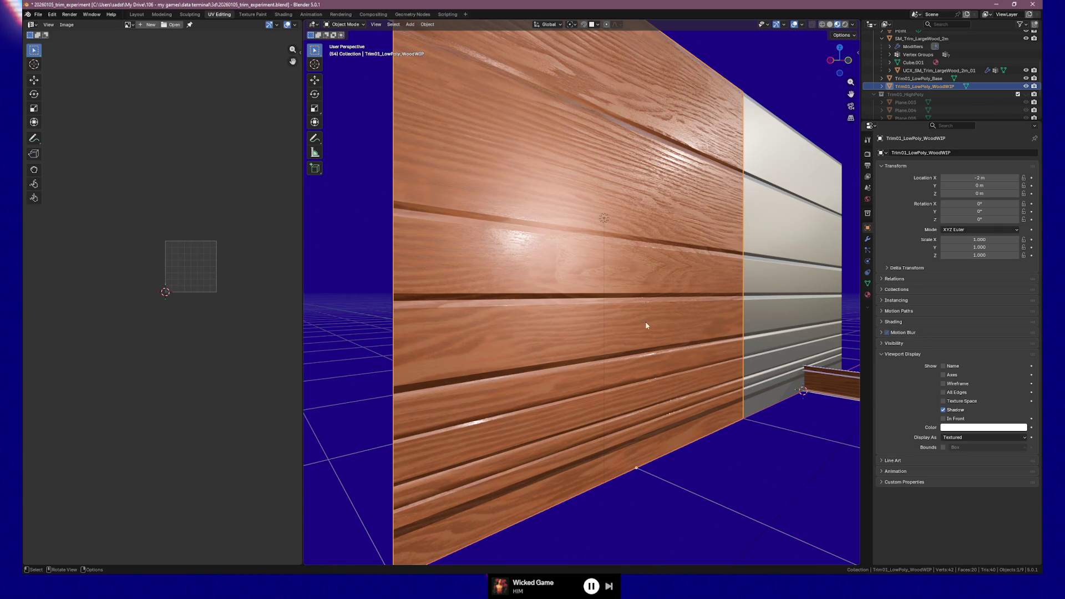
pyautogui.click(843, 378)
pyautogui.press('Tab')
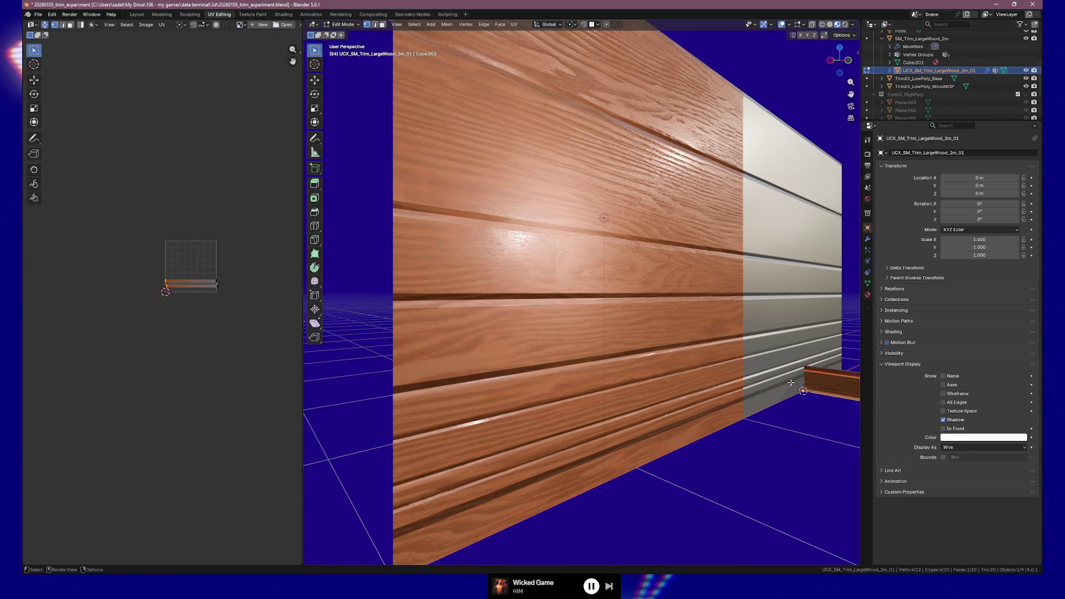
# Leave the collision mesh, then edit SM_Trim_LargeWood_2m with its UV islands in view
pyautogui.scroll(3, 237, 274)
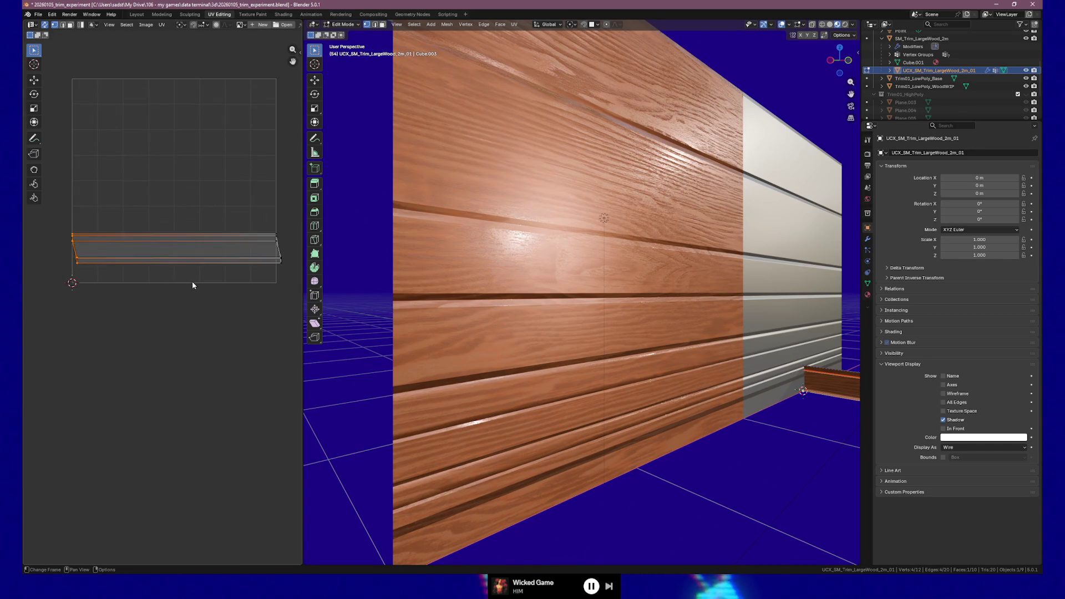
pyautogui.hscroll(5, 195, 302)
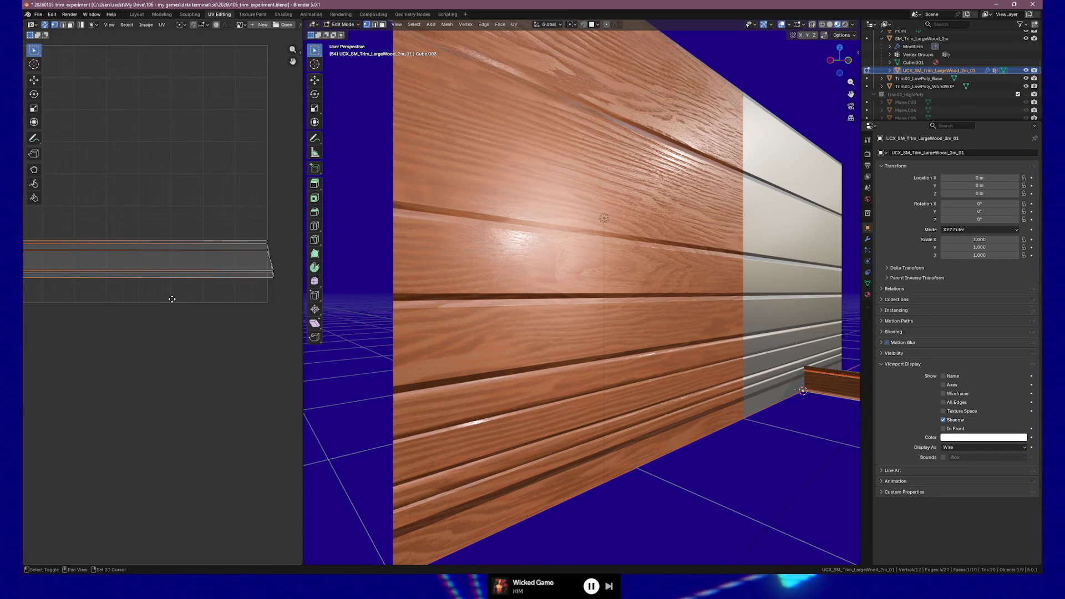
pyautogui.press('Tab')
pyautogui.moveTo(817, 436)
pyautogui.mouseDown()
pyautogui.moveTo(623, 438)
pyautogui.moveTo(601, 405)
pyautogui.moveTo(733, 383)
pyautogui.moveTo(719, 394)
pyautogui.mouseUp()
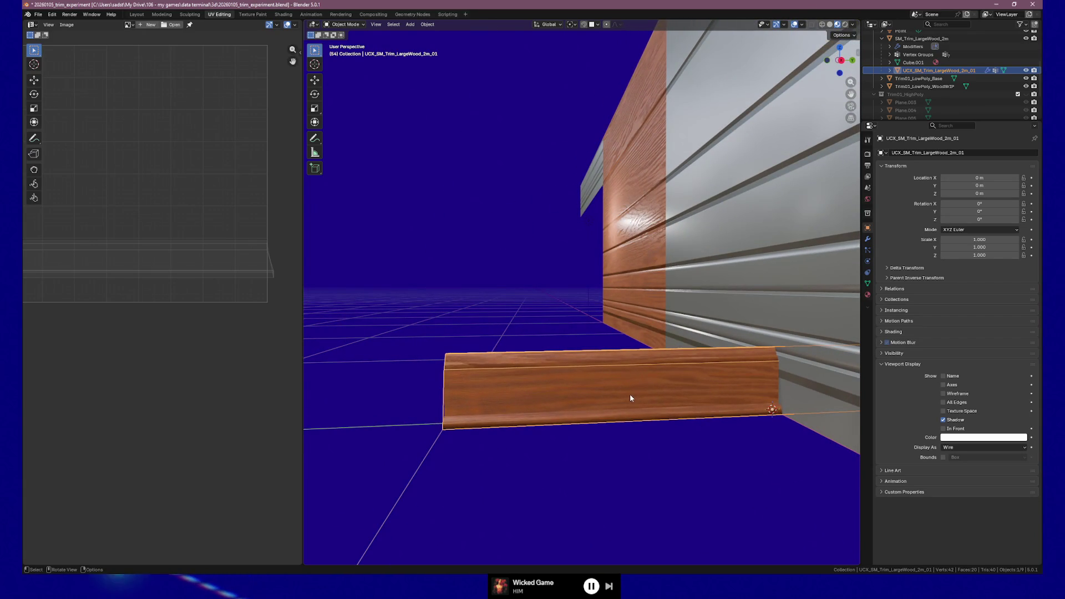
pyautogui.scroll(3, 630, 397)
pyautogui.moveTo(630, 397); pyautogui.dragTo(657, 376)
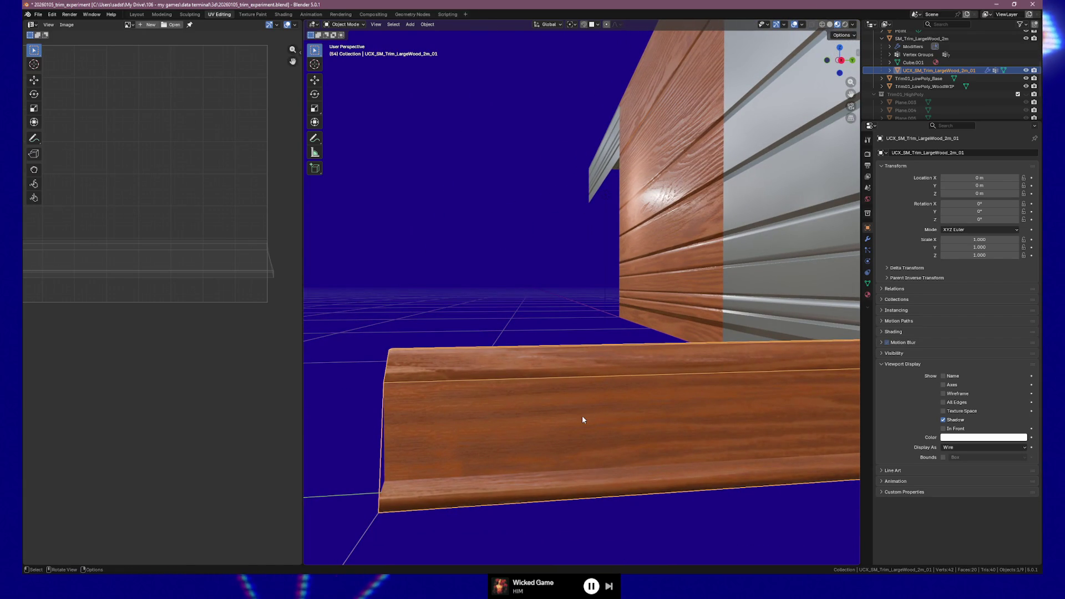
pyautogui.click(567, 423)
pyautogui.press('Tab')
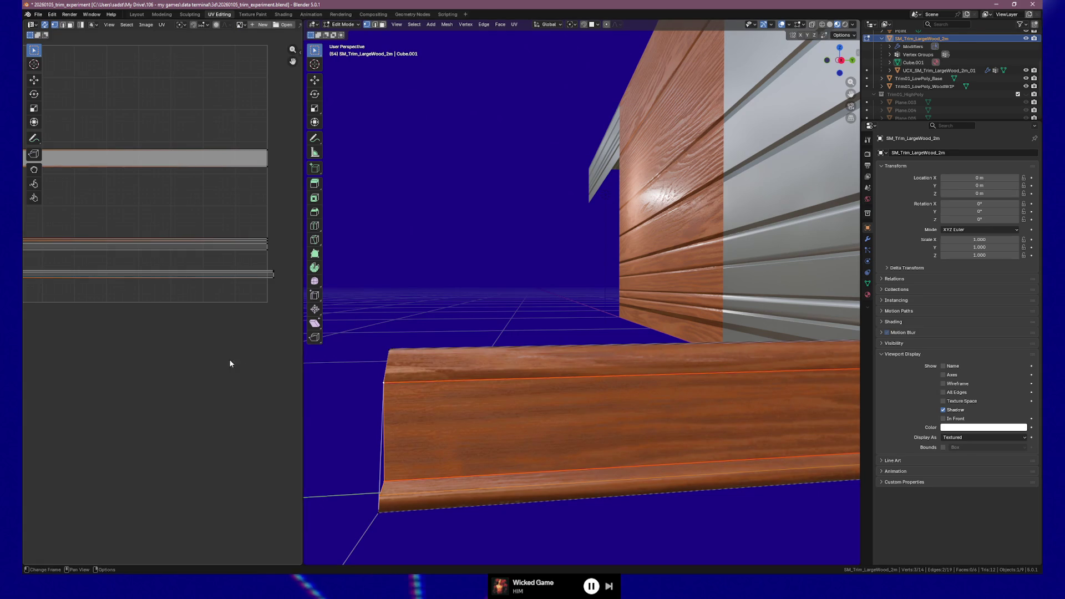
pyautogui.moveTo(27, 361)
pyautogui.mouseDown()
pyautogui.moveTo(236, 355)
pyautogui.moveTo(188, 355)
pyautogui.moveTo(201, 365)
pyautogui.mouseUp()
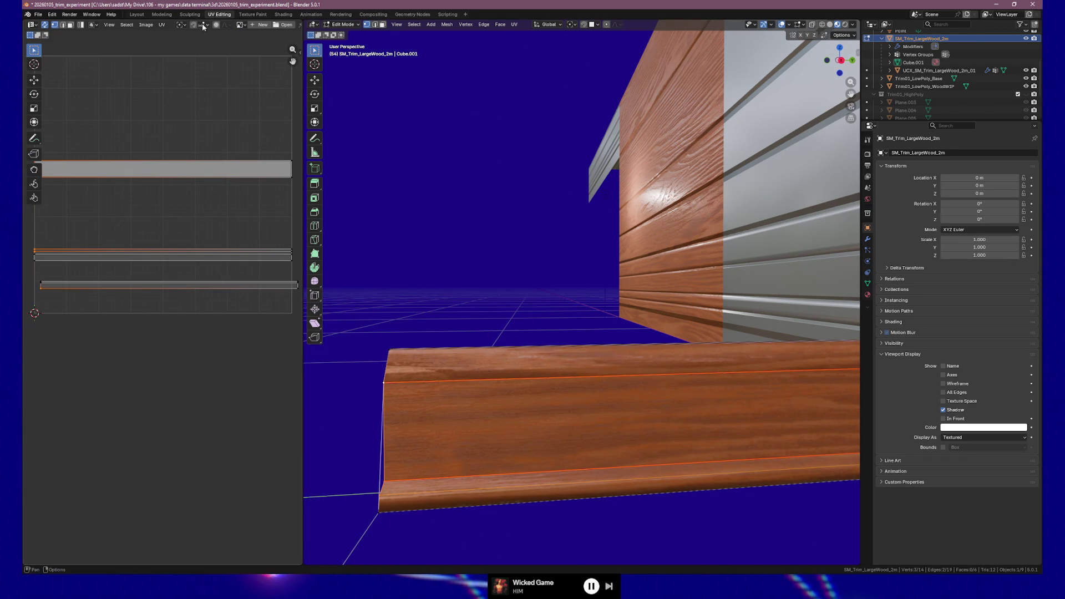
# Load the Ucupaint Trim01_LowPoly_WoodWIP Normal image behind the UVs in the UV editor
pyautogui.click(243, 24)
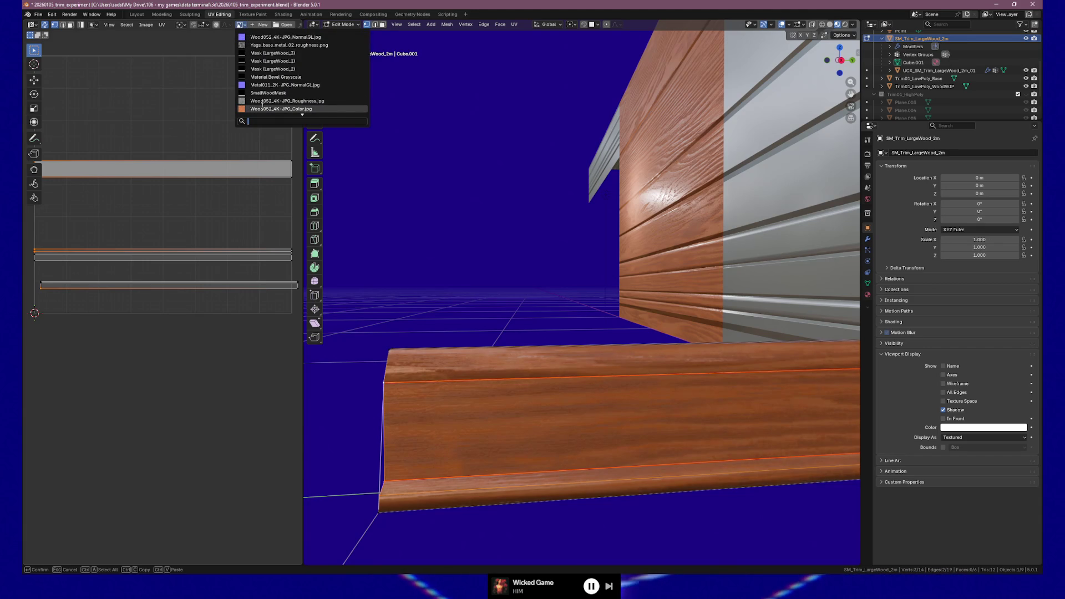
pyautogui.moveTo(263, 103)
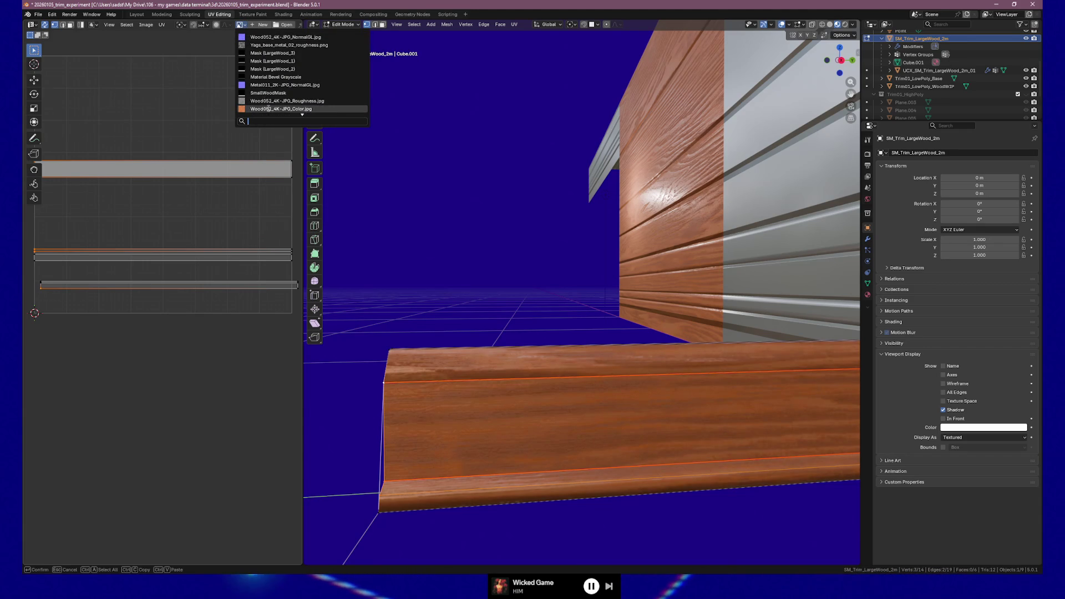
pyautogui.scroll(-5, 269, 108)
pyautogui.scroll(-5, 269, 110)
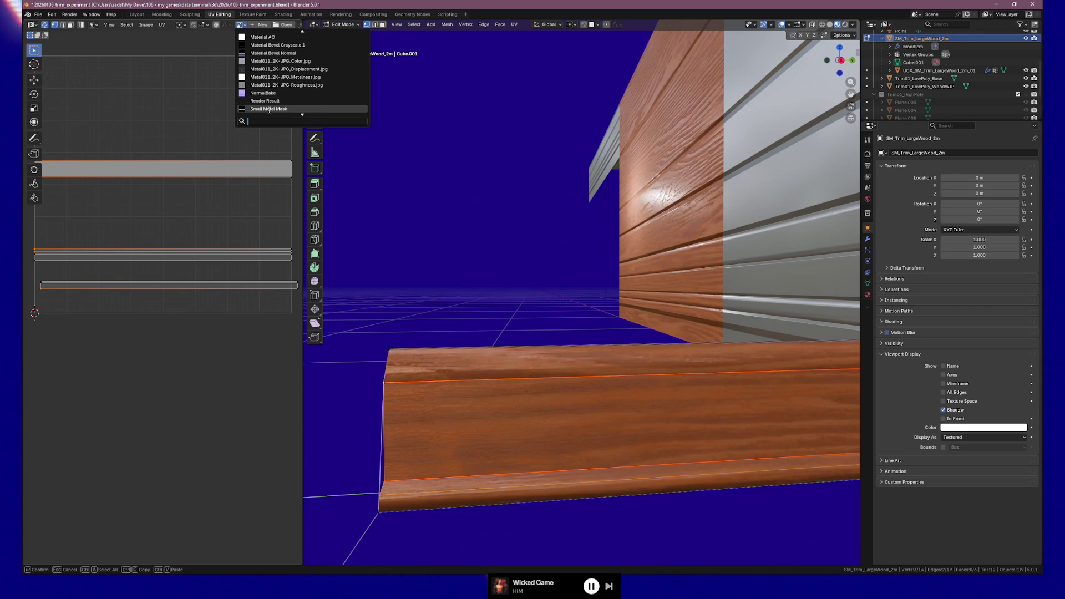
pyautogui.scroll(-2, 270, 97)
pyautogui.scroll(-1, 270, 100)
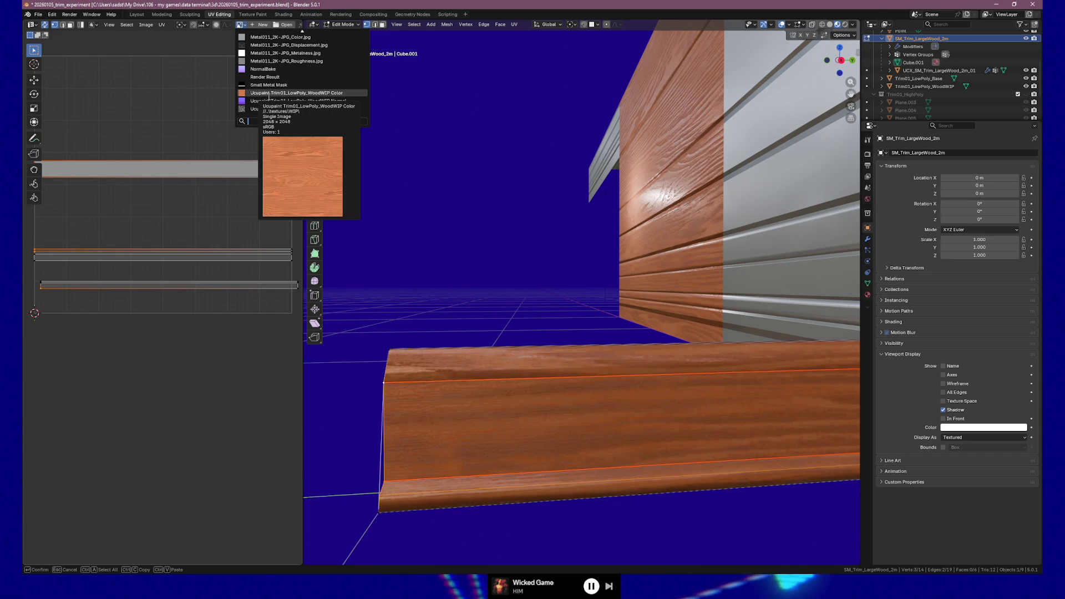
pyautogui.click(254, 101)
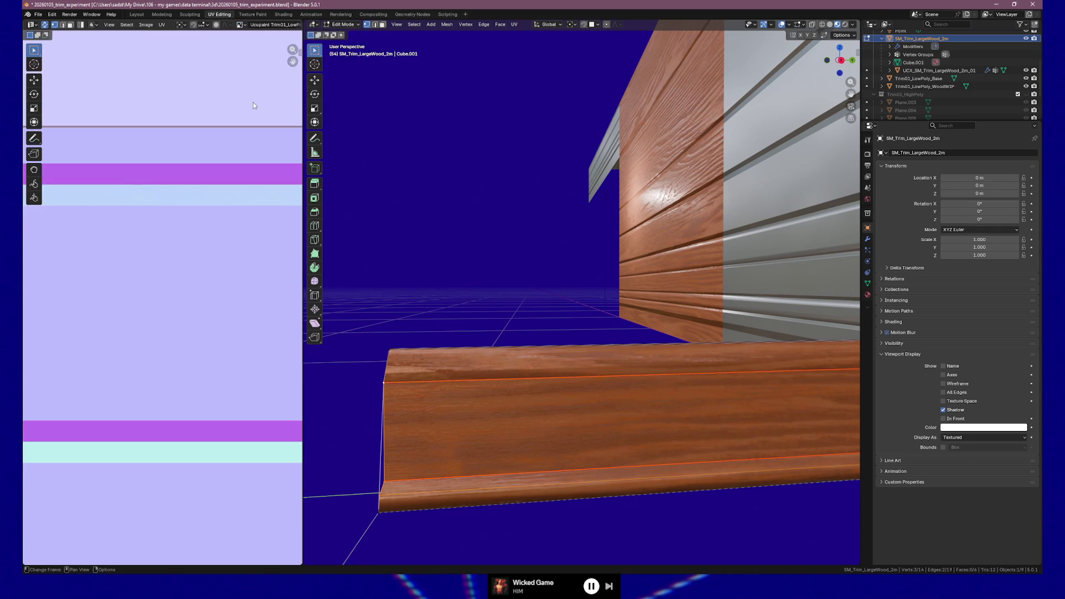
# Select a UV strip near the texture's bottom and slide it along the X axis
pyautogui.scroll(-2, 130, 364)
pyautogui.scroll(-3, 130, 364)
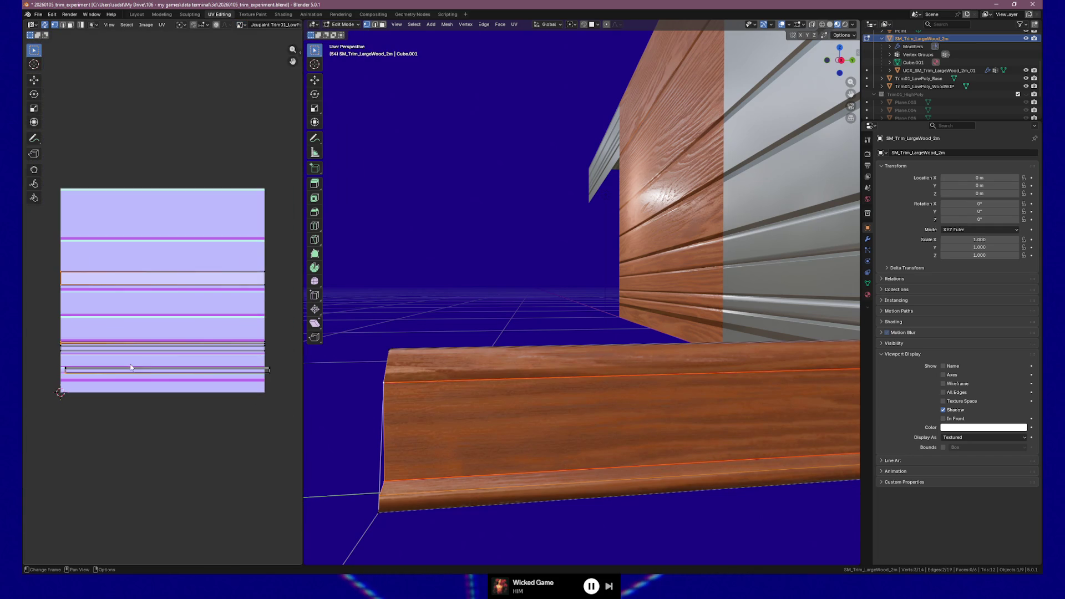
pyautogui.scroll(2, 137, 362)
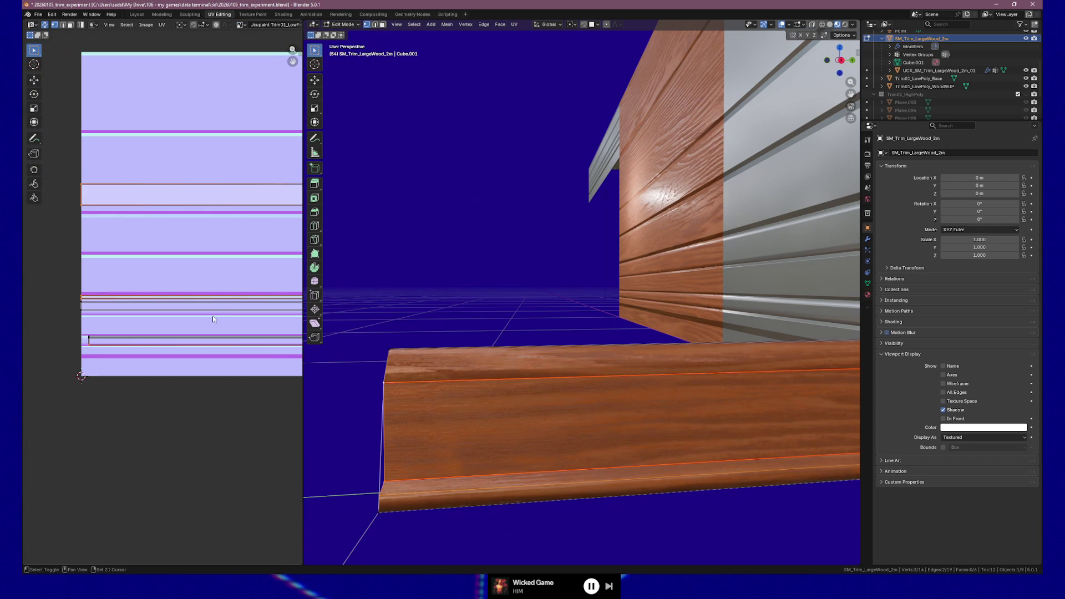
pyautogui.moveTo(137, 363); pyautogui.dragTo(139, 363)
pyautogui.scroll(2, 249, 343)
pyautogui.scroll(-2, 201, 331)
pyautogui.moveTo(258, 332); pyautogui.dragTo(259, 332)
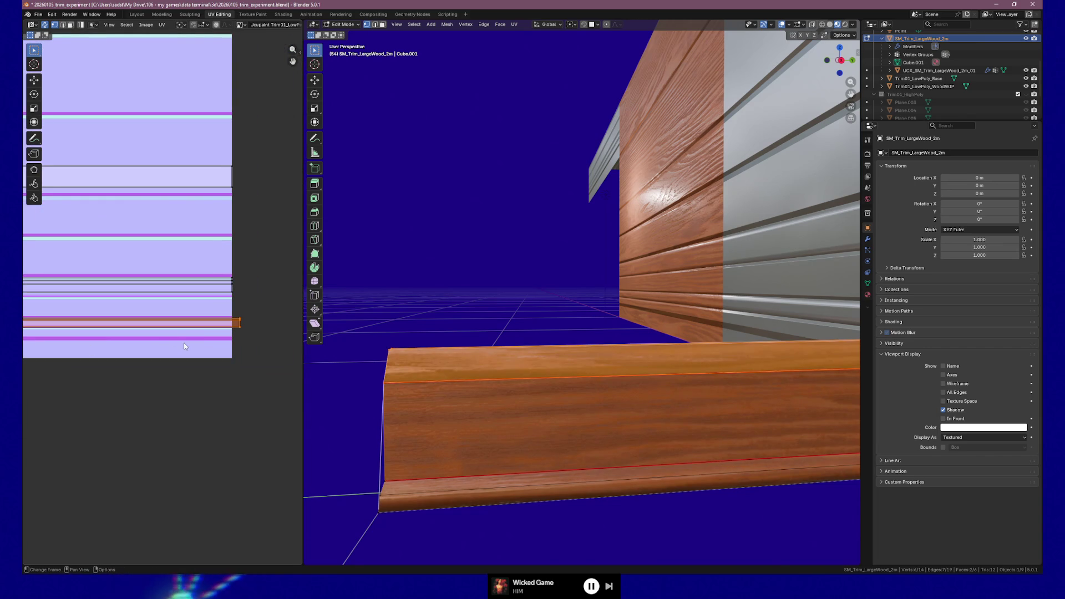
pyautogui.press('g')
pyautogui.press('x')
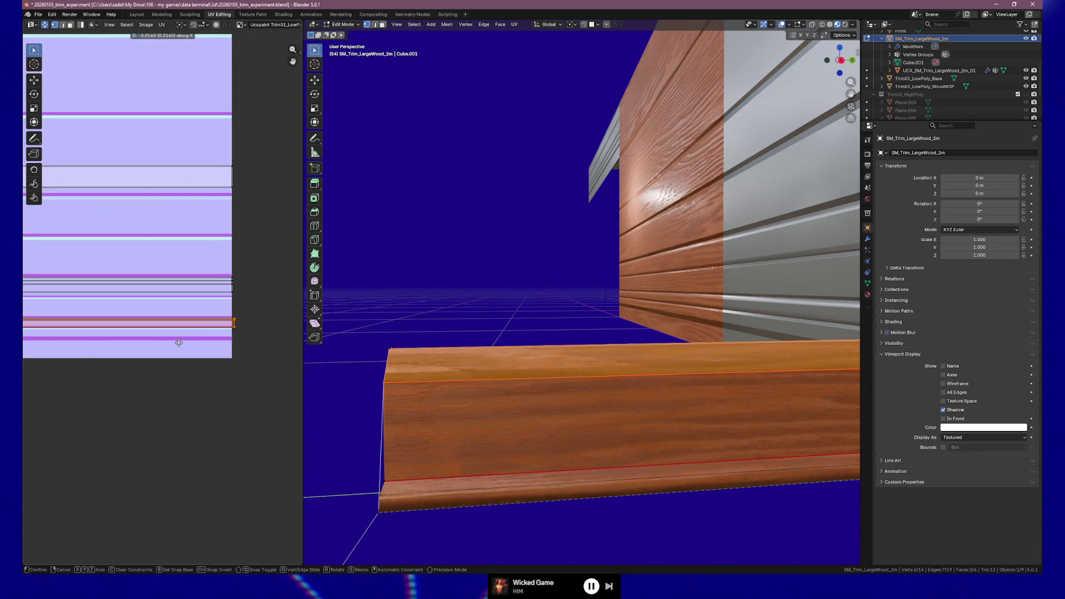
pyautogui.click(175, 342)
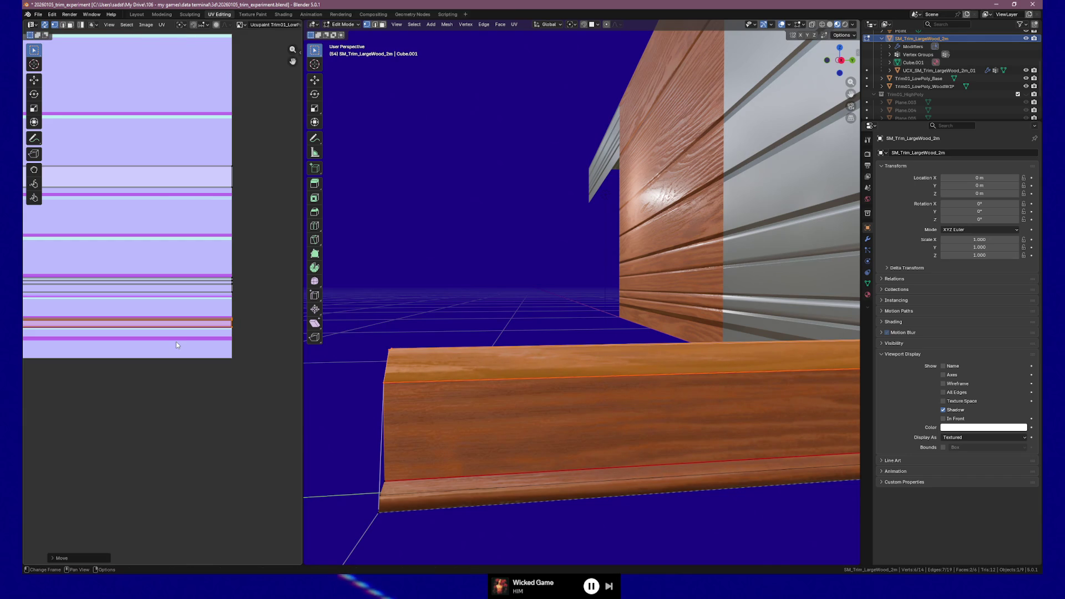
# Click through the bevel and top-edge UV strips to find the trim's top face
pyautogui.scroll(4, 202, 340)
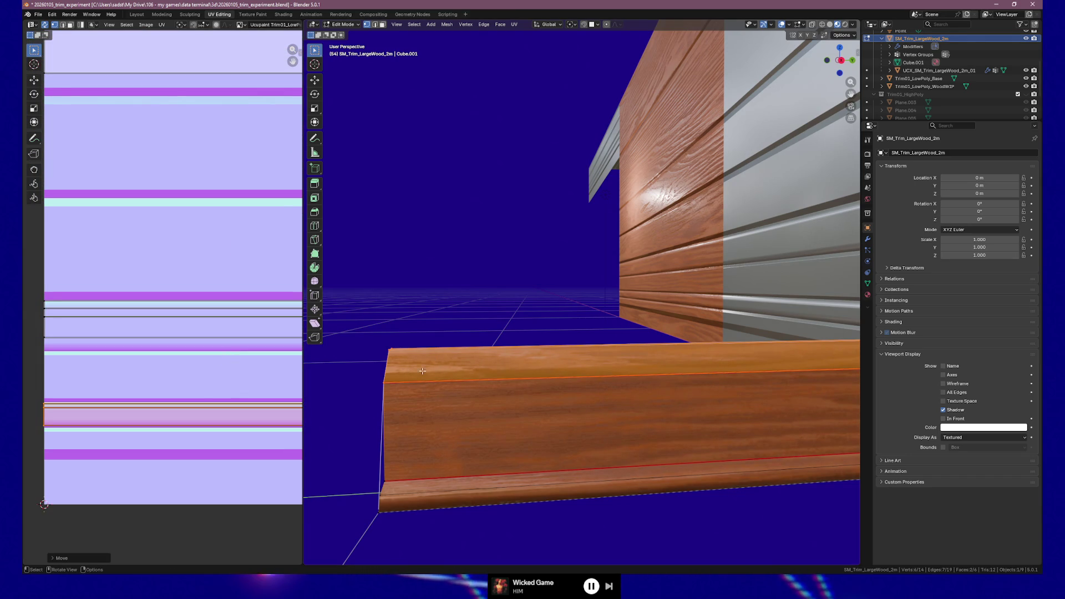
pyautogui.click(182, 304)
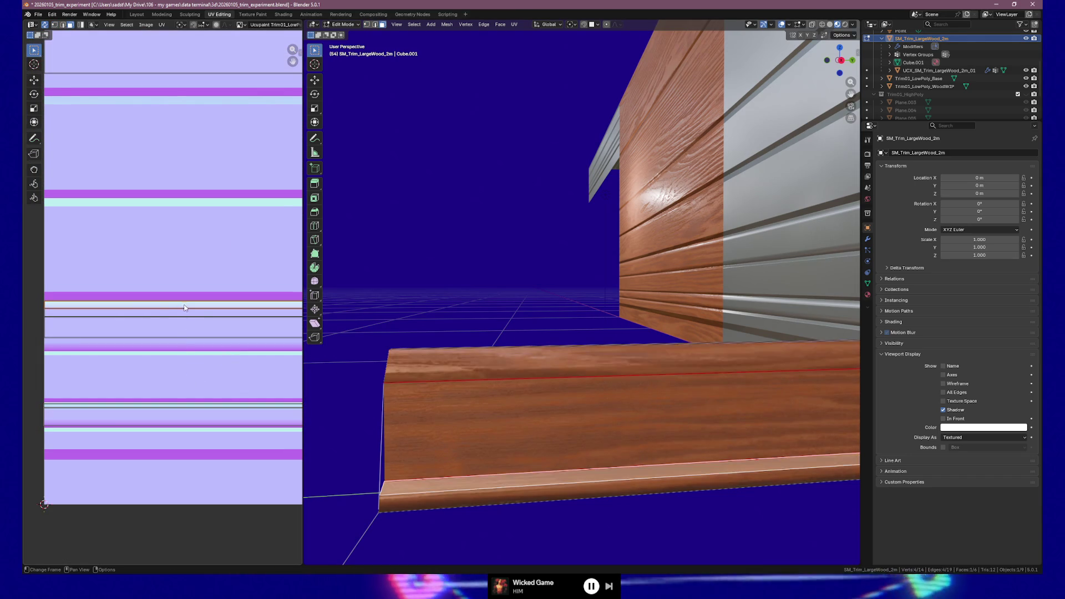
pyautogui.click(186, 316)
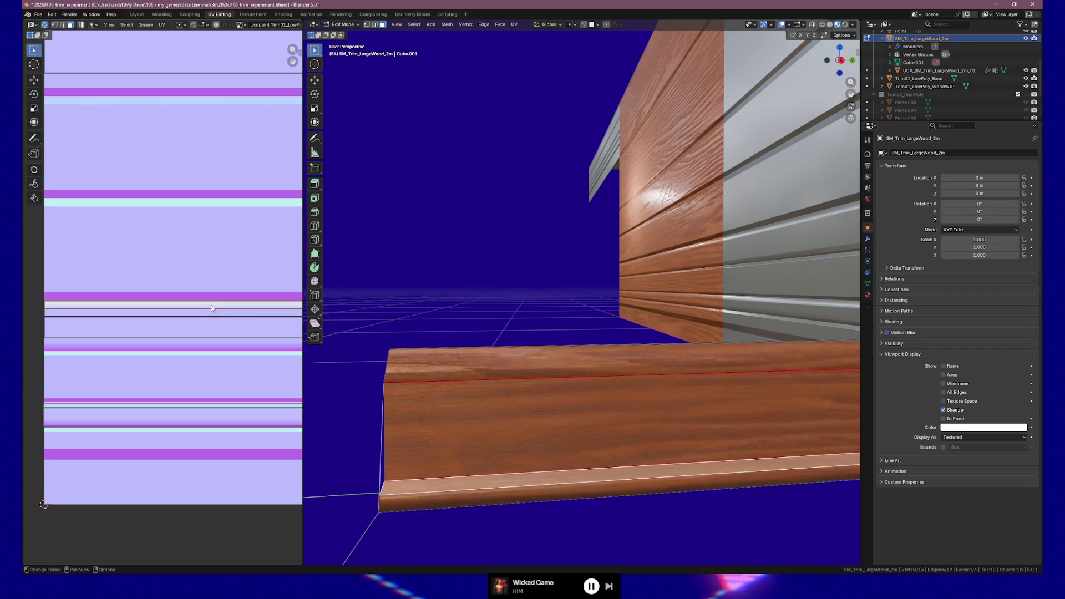
pyautogui.click(212, 307)
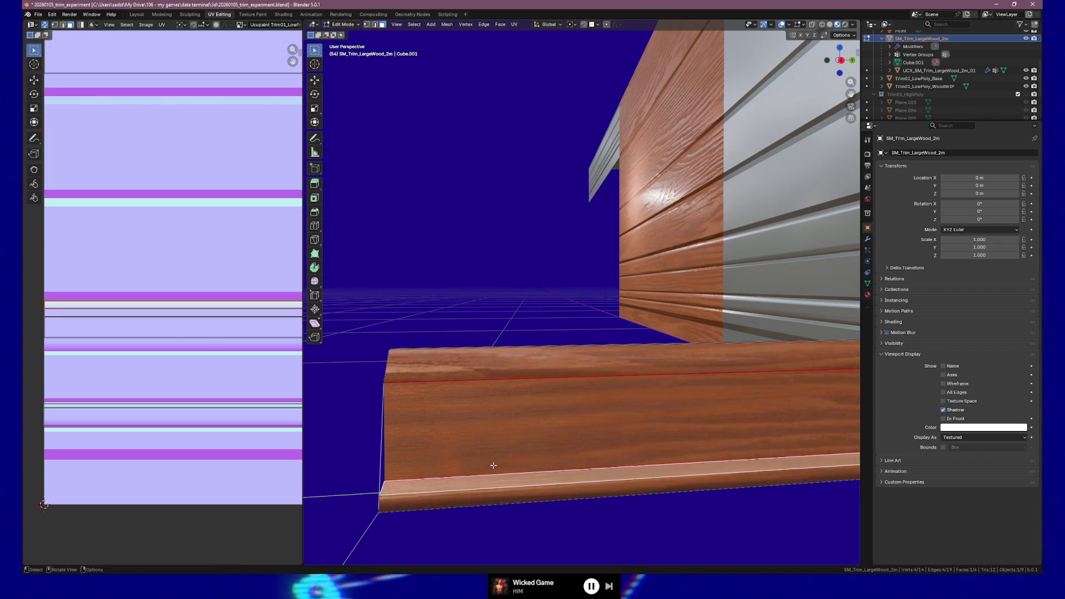
pyautogui.click(201, 408)
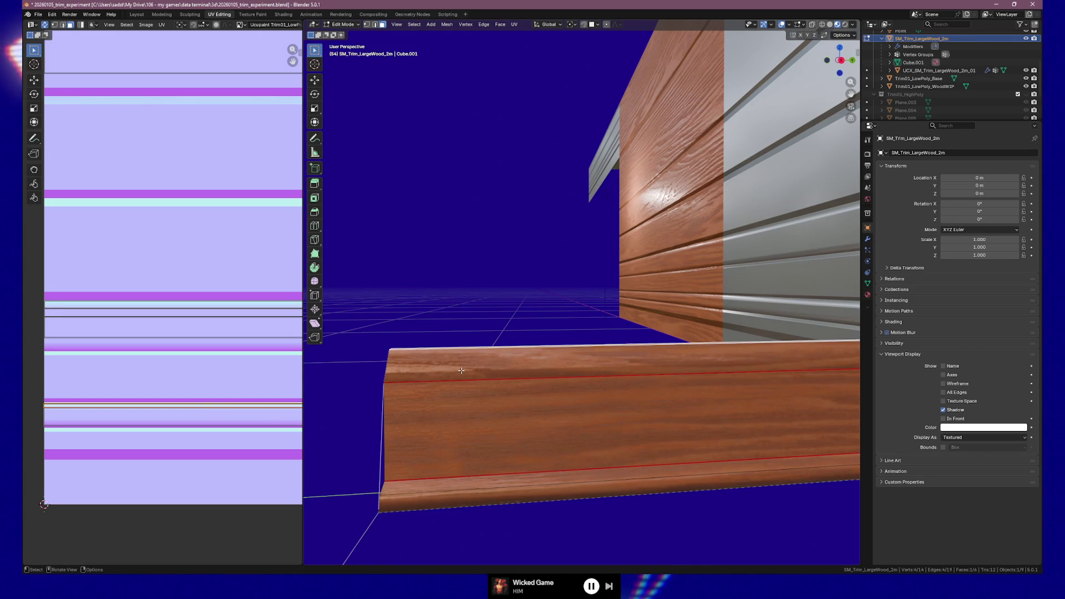
pyautogui.click(134, 420)
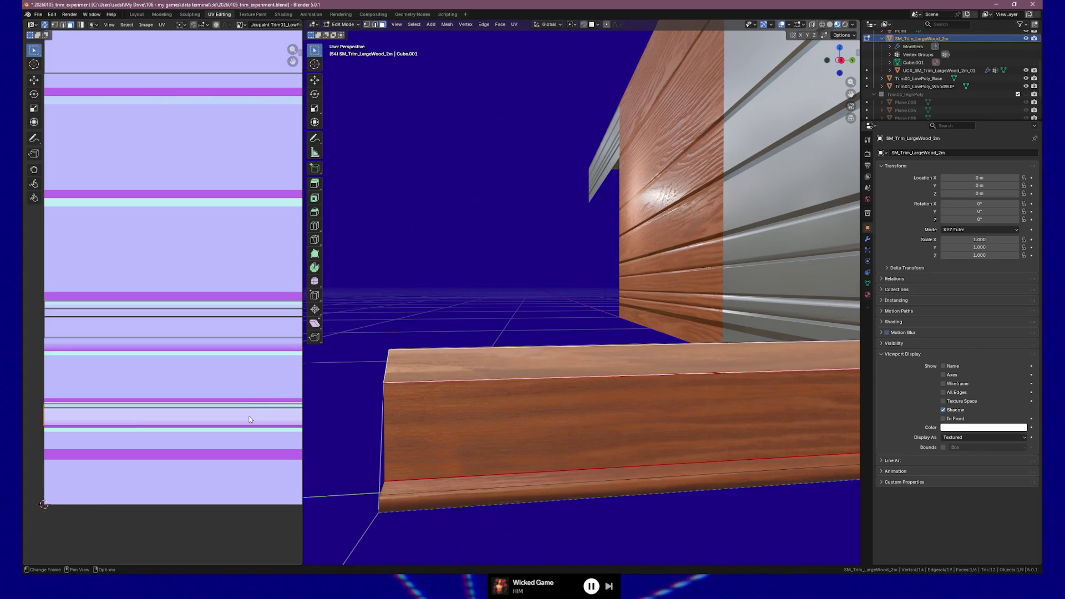
# Add the top face's UVs to the selection and move them down along Y
pyautogui.moveTo(610, 421)
pyautogui.mouseDown()
pyautogui.moveTo(641, 434)
pyautogui.moveTo(677, 407)
pyautogui.moveTo(630, 397)
pyautogui.moveTo(644, 400)
pyautogui.mouseUp()
pyautogui.keyDown('shift'); pyautogui.click(177, 409); pyautogui.keyUp('shift')
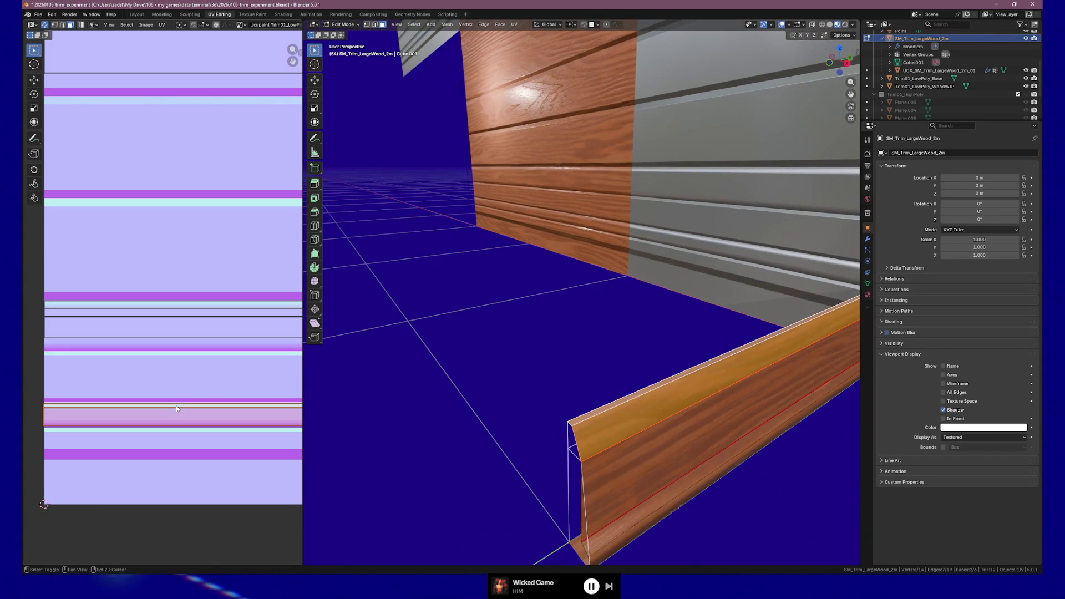
pyautogui.press('g')
pyautogui.press('y')
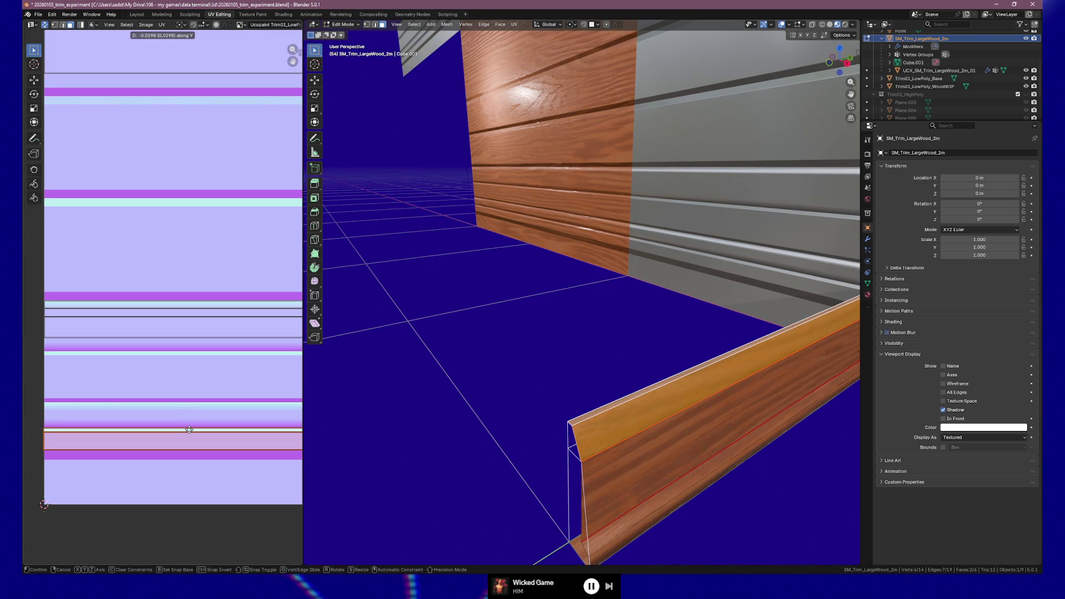
pyautogui.click(190, 429)
# Check the grain in Object Mode, then lower the top-face UV strip further along Y
pyautogui.press('Tab')
pyautogui.moveTo(755, 452)
pyautogui.mouseDown()
pyautogui.moveTo(725, 435)
pyautogui.moveTo(775, 413)
pyautogui.moveTo(722, 401)
pyautogui.moveTo(731, 404)
pyautogui.mouseUp()
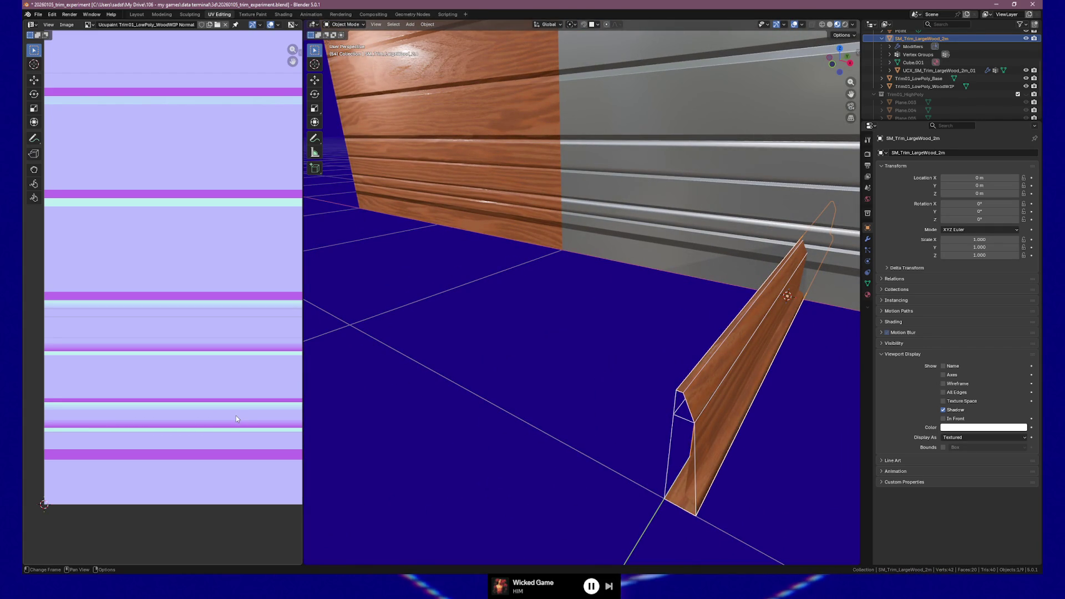
pyautogui.press('Tab')
pyautogui.press('g')
pyautogui.press('y')
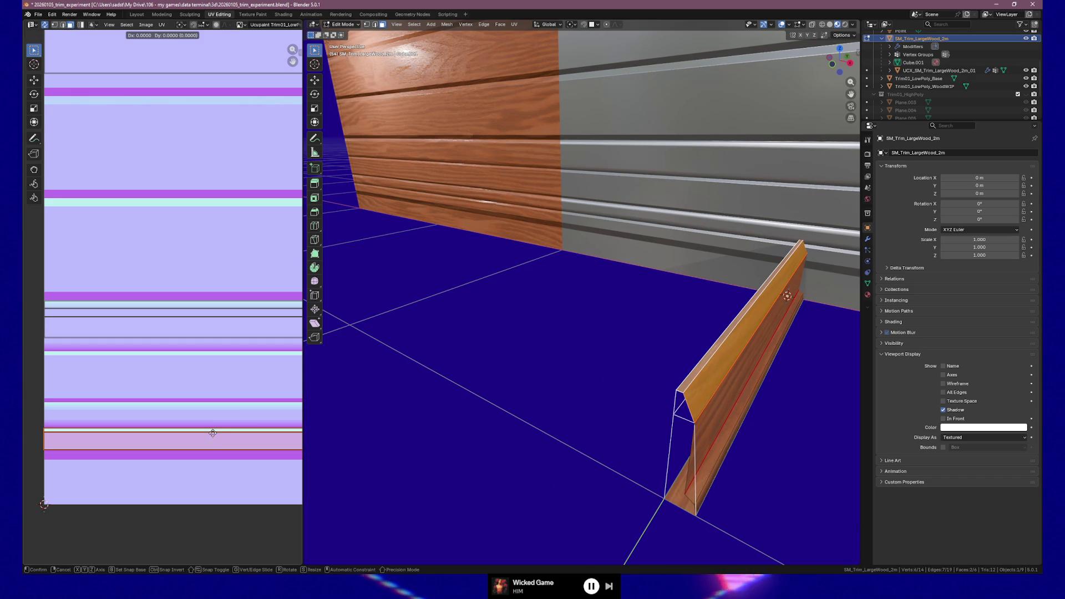
pyautogui.click(211, 476)
pyautogui.press('Tab')
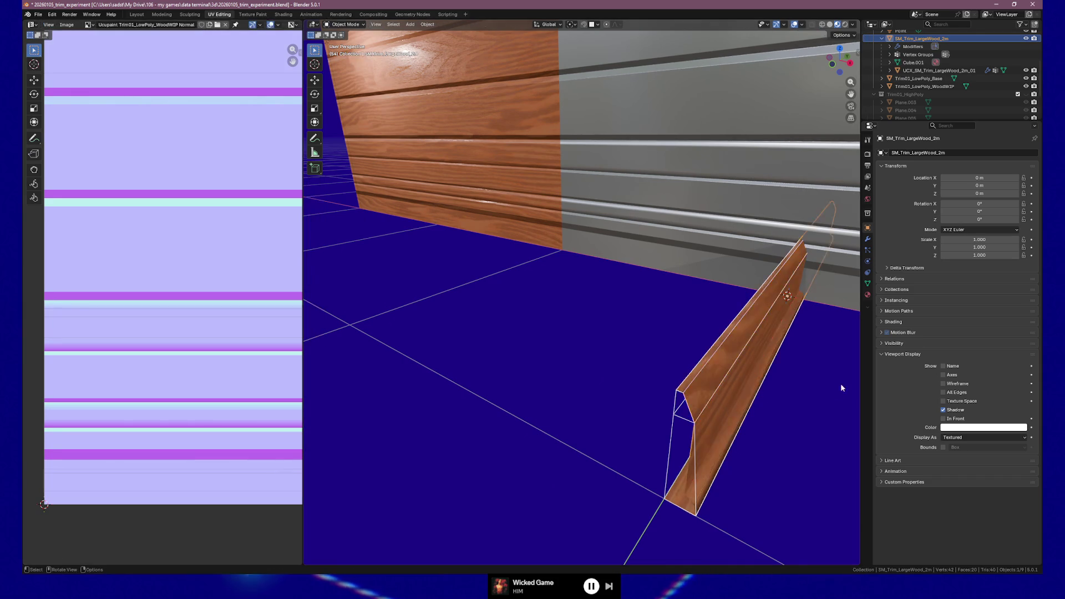
# Inspect the updated wooden trim, then bring the Unreal level view to the front
pyautogui.moveTo(827, 387)
pyautogui.mouseDown()
pyautogui.moveTo(751, 386)
pyautogui.moveTo(750, 368)
pyautogui.moveTo(735, 375)
pyautogui.moveTo(743, 378)
pyautogui.mouseUp()
pyautogui.scroll(3, 713, 390)
pyautogui.scroll(-3, 750, 369)
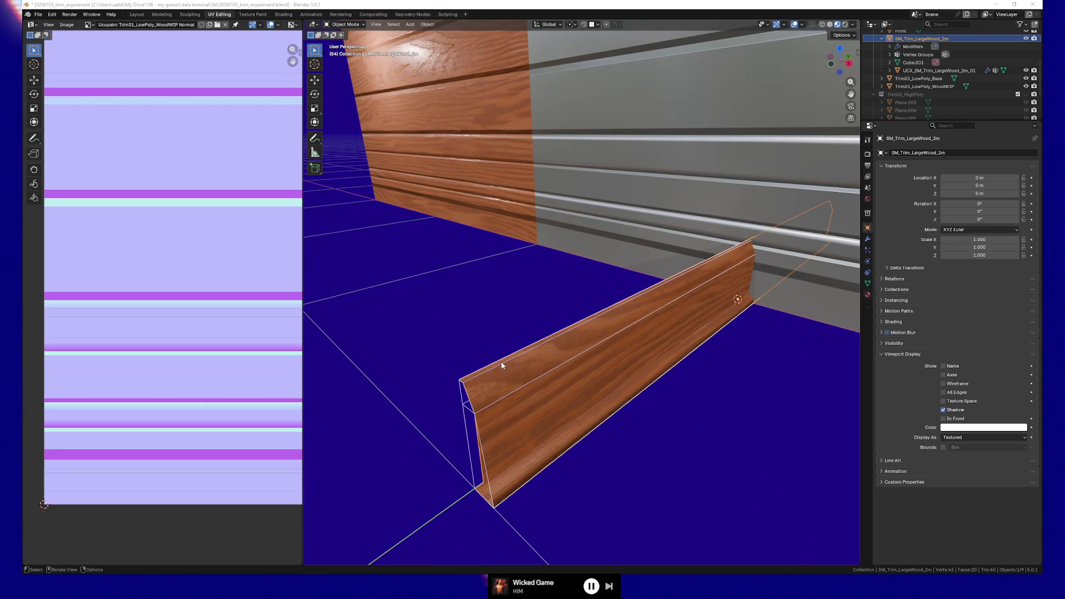
pyautogui.hotkey('alt', 'Tab')
pyautogui.moveTo(534, 361); pyautogui.dragTo(534, 361)
pyautogui.scroll(-1, 534, 361)
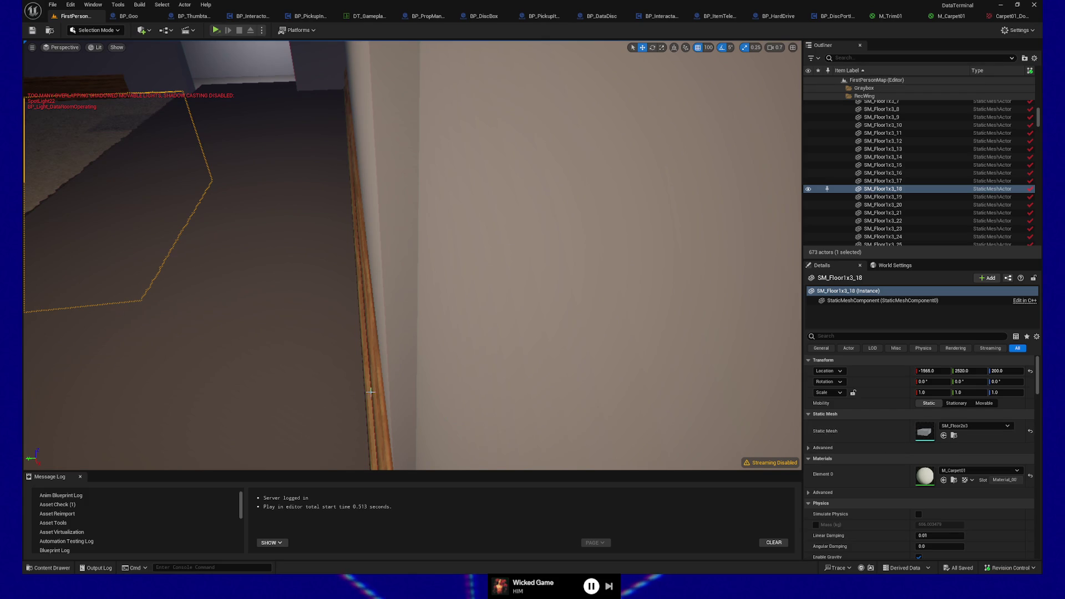
pyautogui.moveTo(412, 255); pyautogui.dragTo(380, 235)
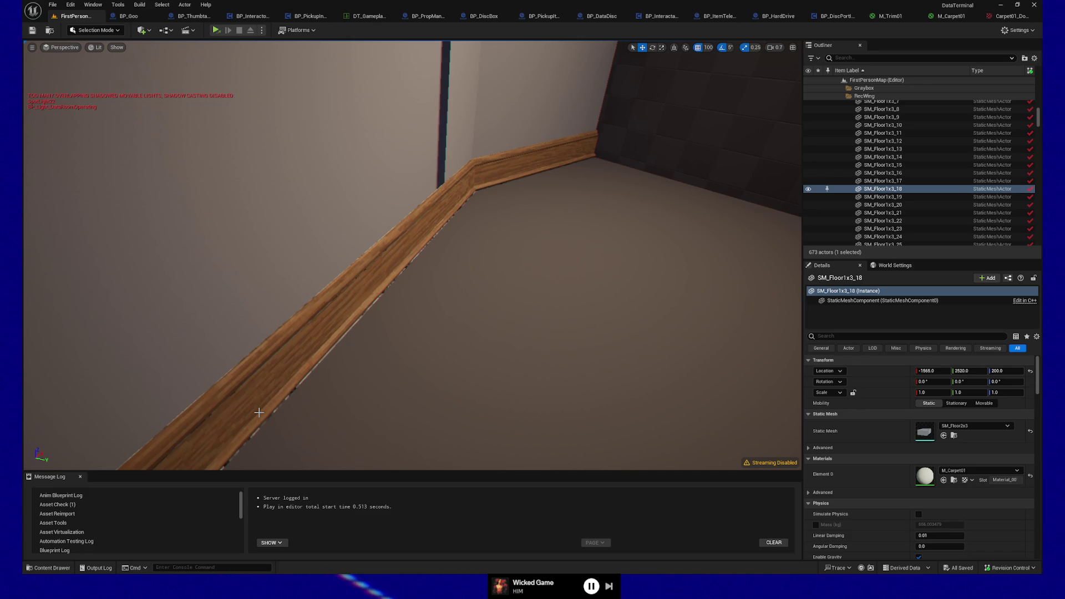
pyautogui.hotkey('alt', 'Tab')
# Orbit under the trim and try deleting its underside face, undoing both attempts
pyautogui.rightClick(571, 447)
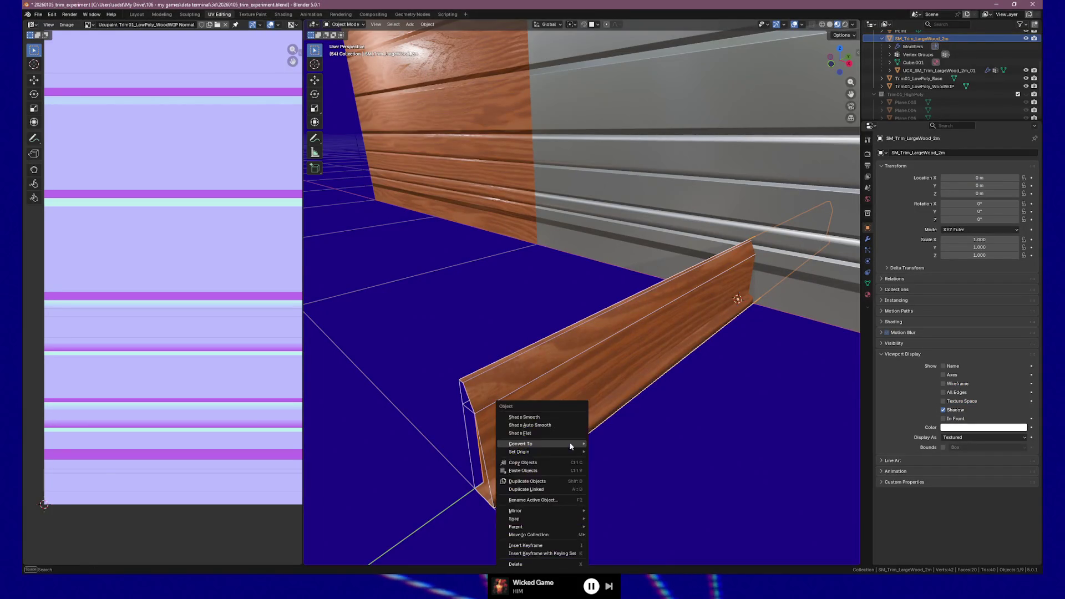
pyautogui.moveTo(716, 425); pyautogui.dragTo(716, 425)
pyautogui.moveTo(616, 283)
pyautogui.mouseDown()
pyautogui.moveTo(656, 242)
pyautogui.moveTo(594, 154)
pyautogui.mouseUp()
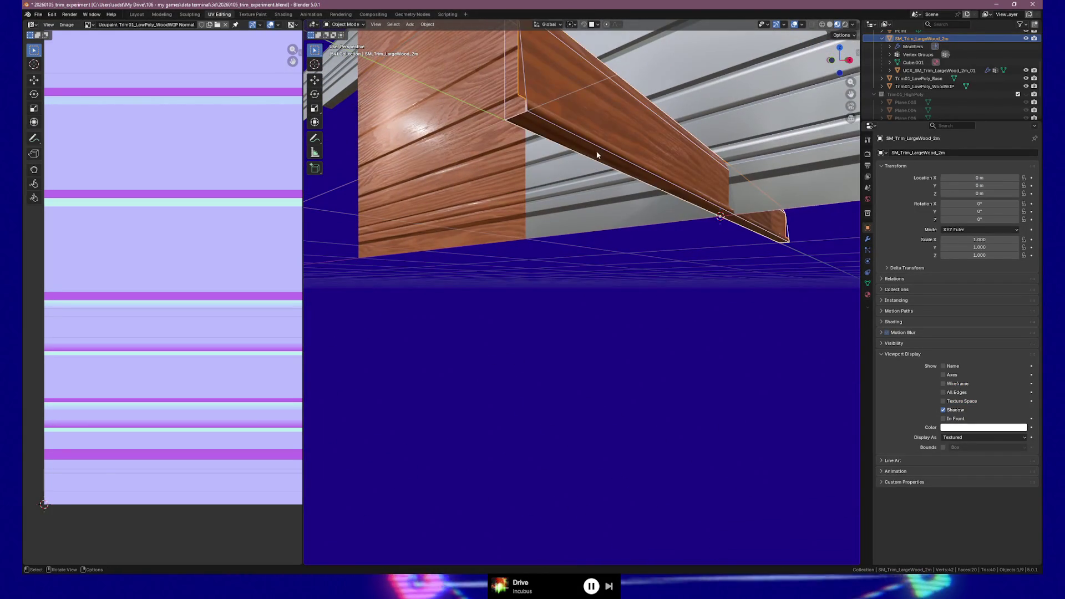
pyautogui.press('Tab')
pyautogui.click(593, 153)
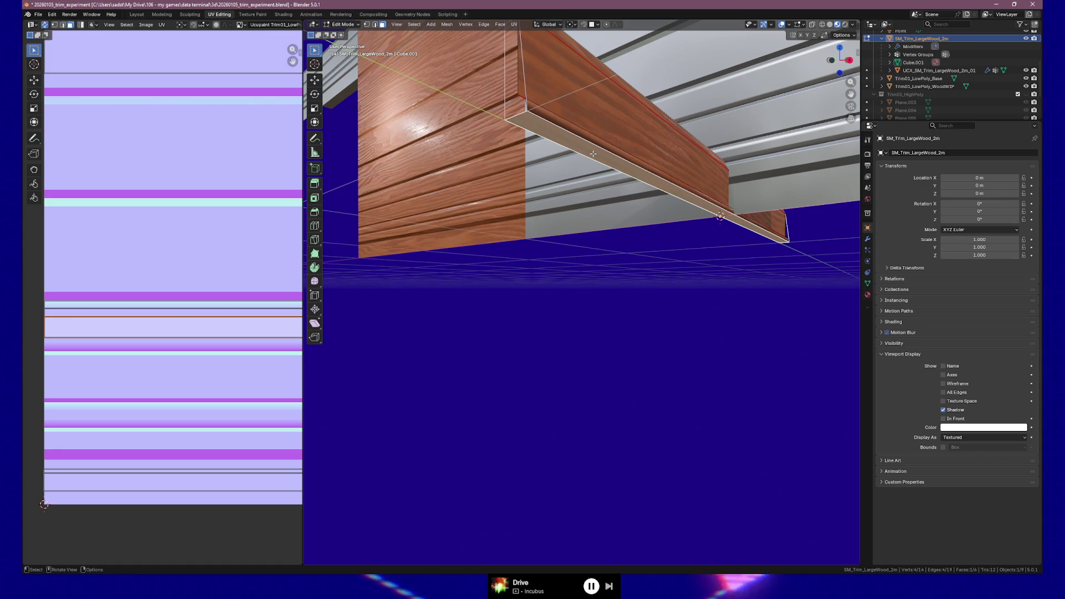
pyautogui.press('x')
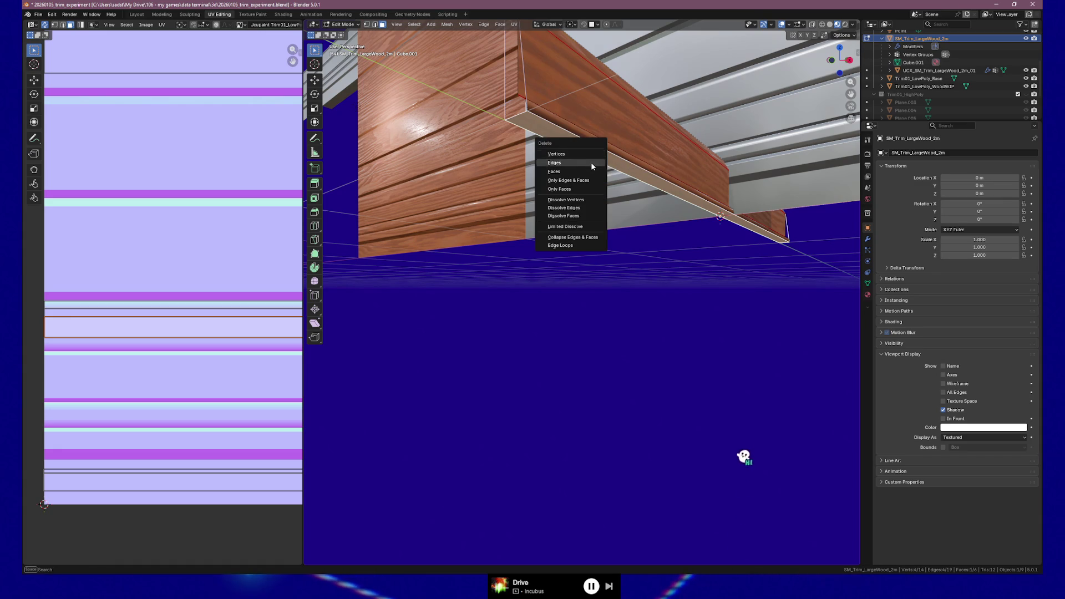
pyautogui.click(559, 189)
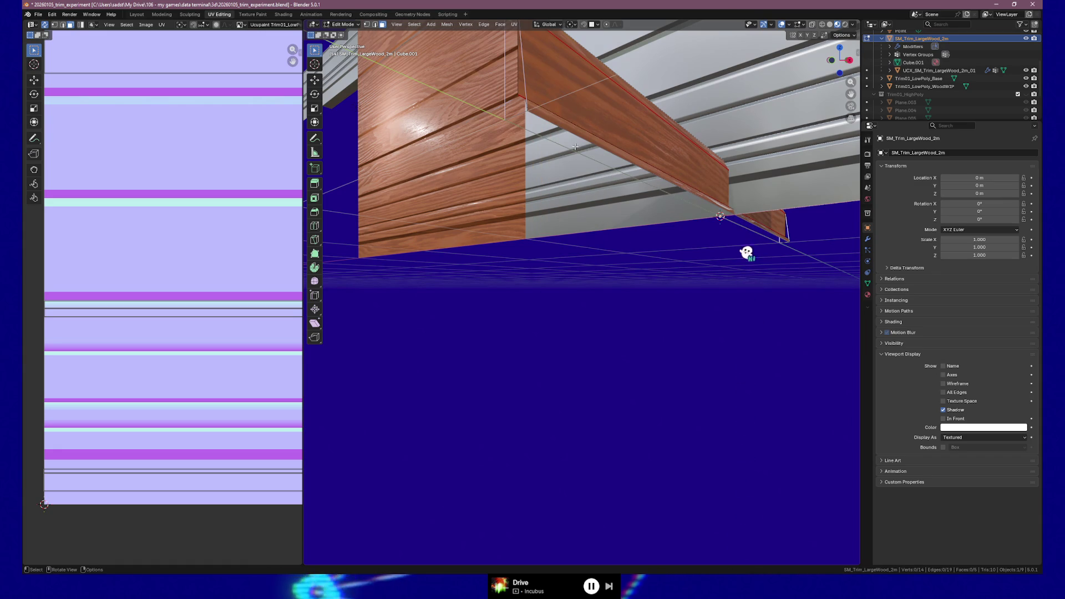
pyautogui.hotkey('ctrl', 'z')
pyautogui.press('x')
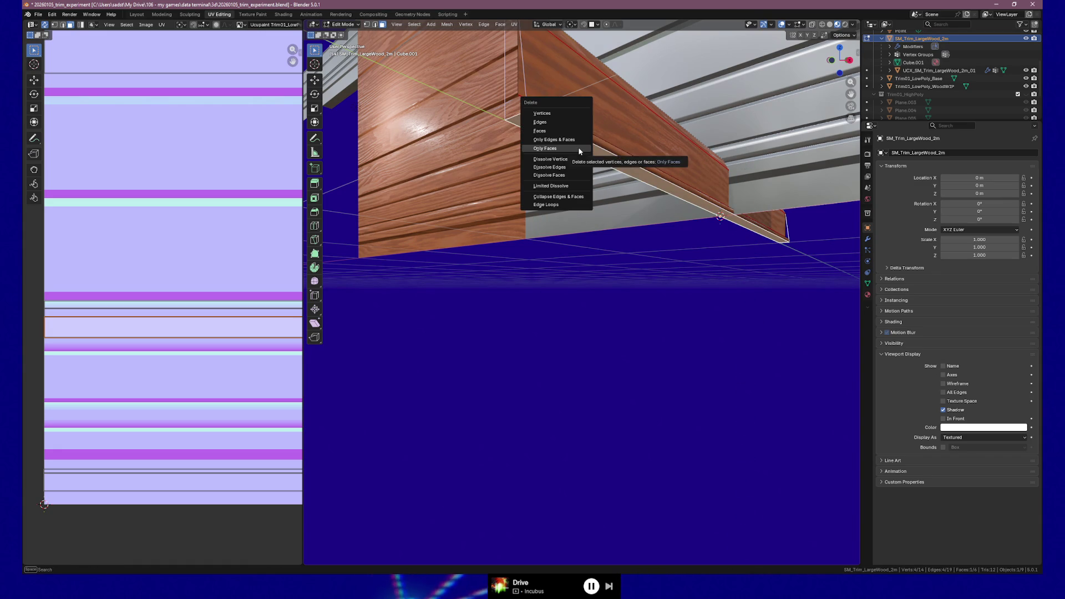
pyautogui.click(579, 143)
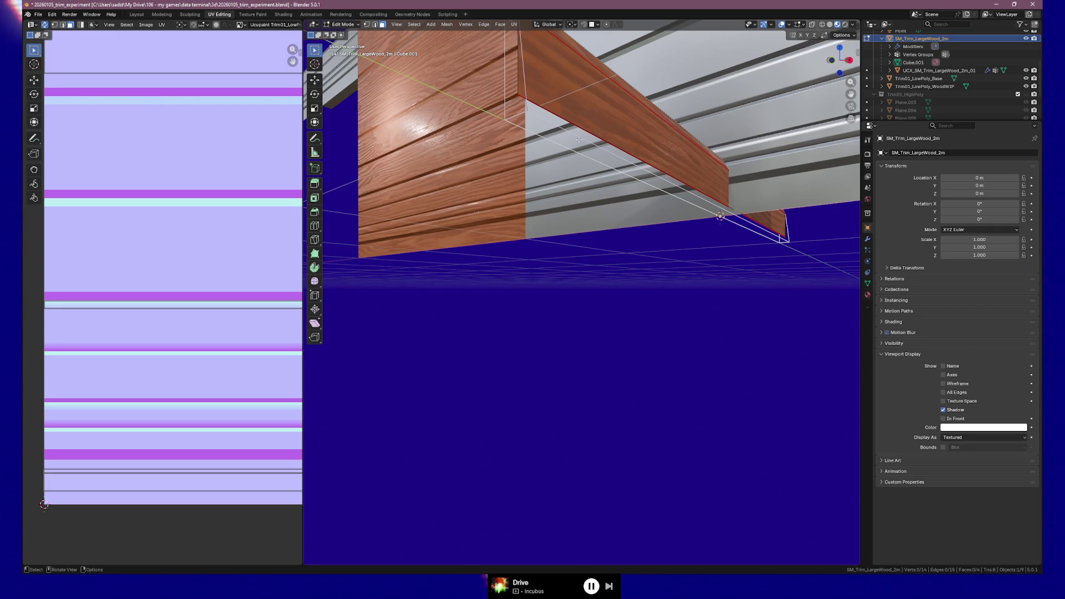
pyautogui.hotkey('ctrl', 'z')
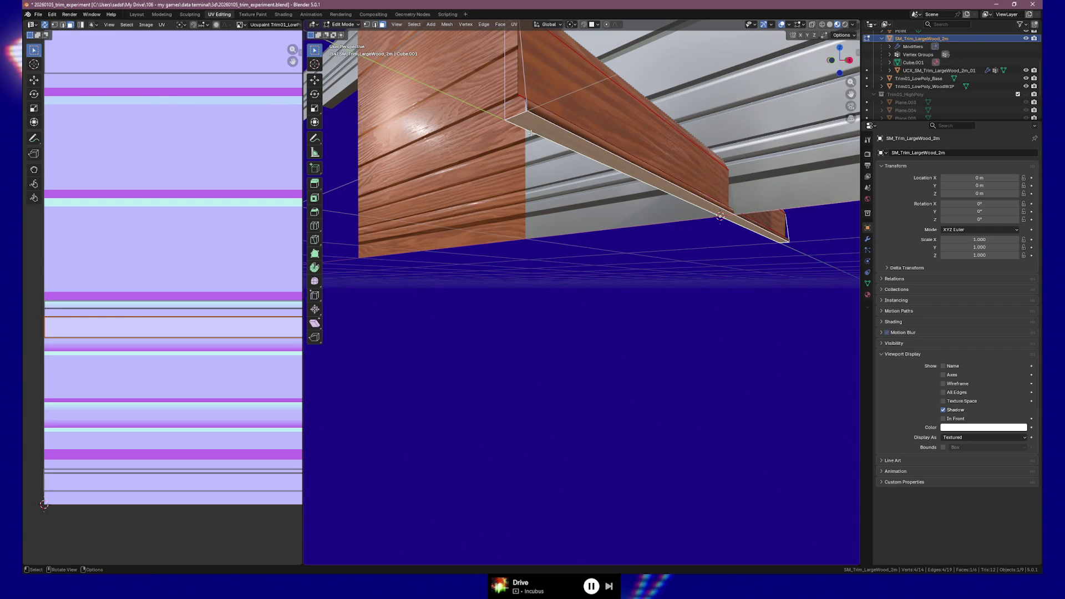
# Deselect all, switch to edge select, delete the bottom edge, and return to Object Mode
pyautogui.hotkey('alt', 'a')
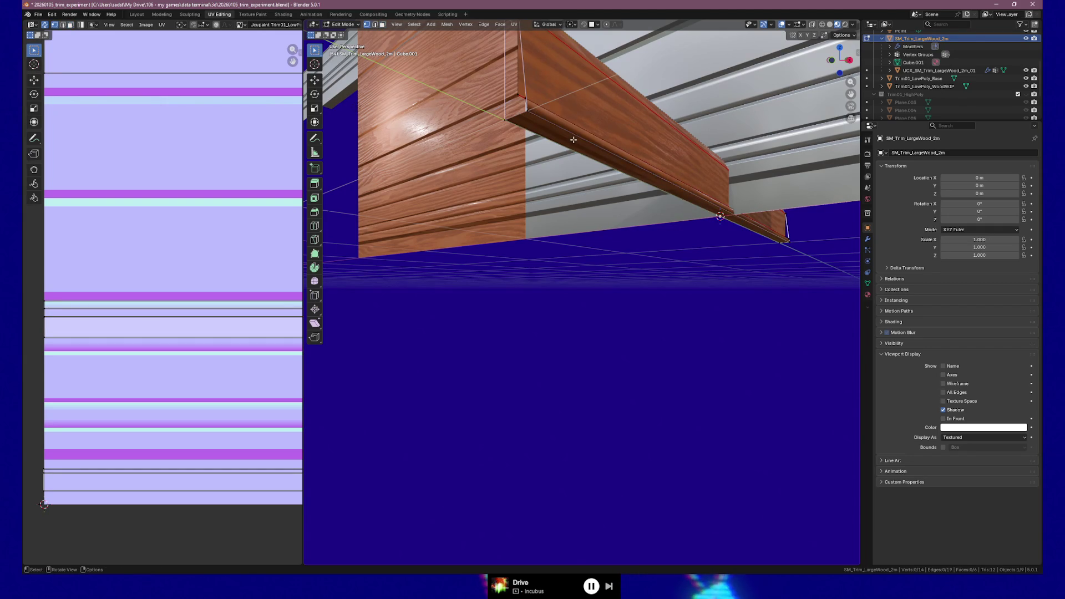
pyautogui.press('2')
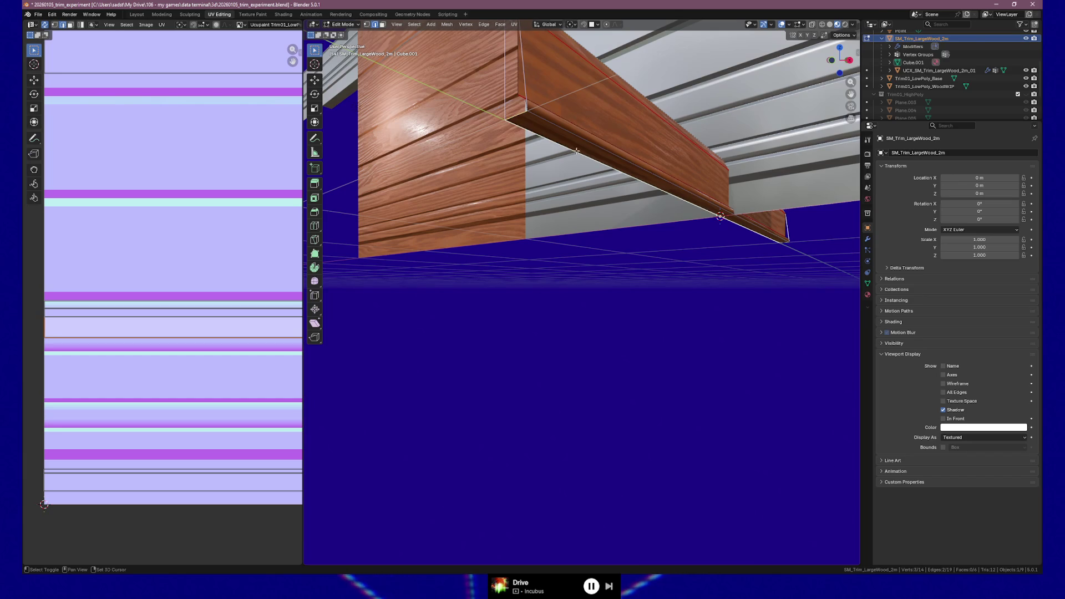
pyautogui.rightClick(794, 251)
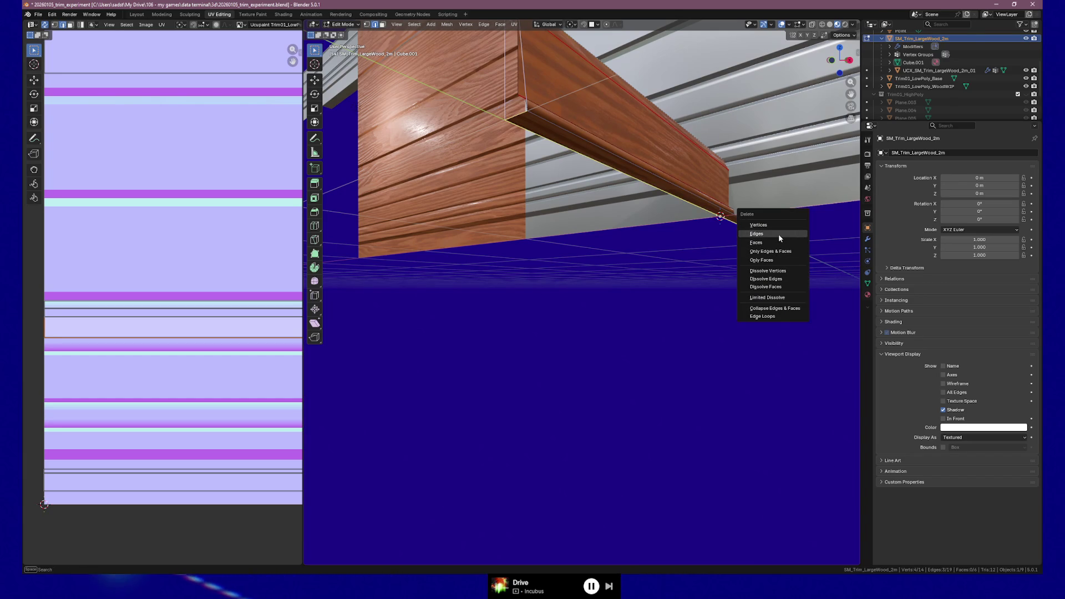
pyautogui.click(778, 234)
pyautogui.moveTo(686, 205); pyautogui.dragTo(637, 372)
pyautogui.press('Tab')
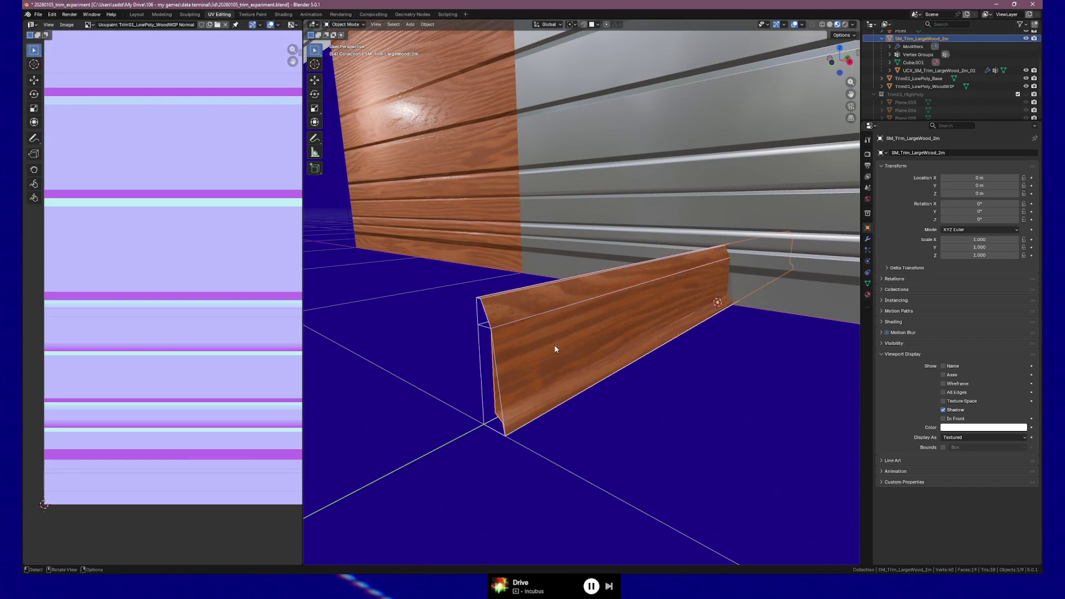
# Select SM_Trim_LargeWood_2m together with its UCX collision box in the Outliner
pyautogui.keyDown('shift'); pyautogui.click(937, 71); pyautogui.keyUp('shift')
pyautogui.click(920, 39)
pyautogui.press('F2')
pyautogui.press('Return')
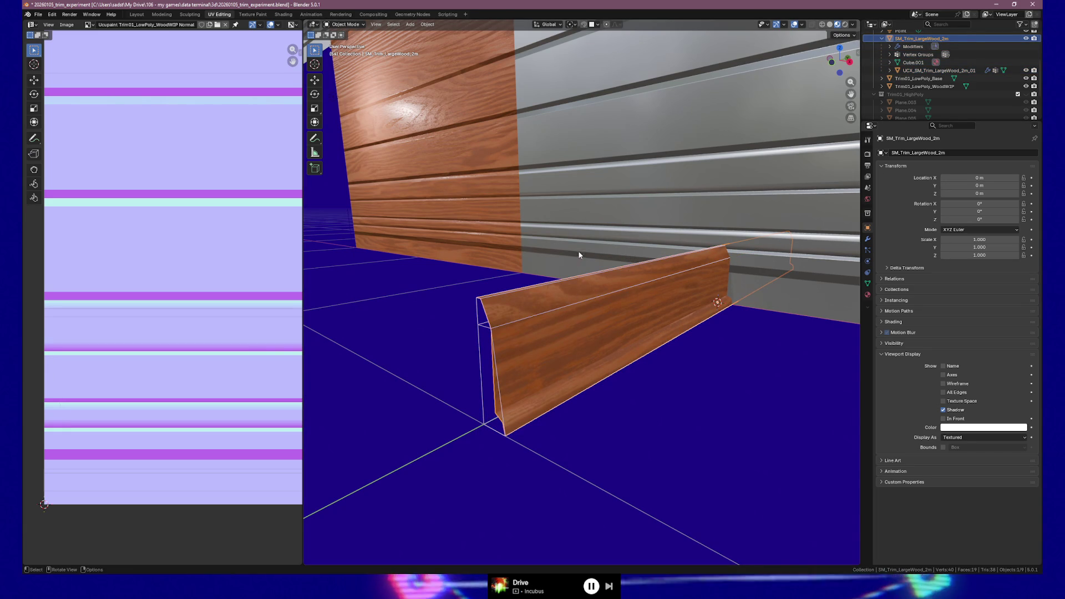
pyautogui.keyDown('shift'); pyautogui.click(931, 71); pyautogui.keyUp('shift')
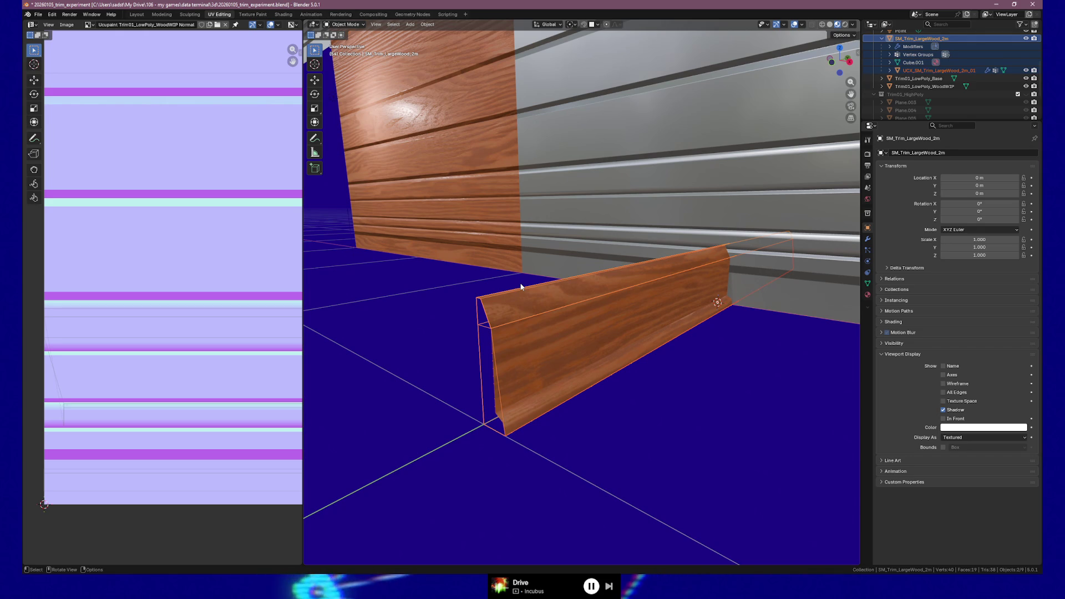
# Export the selected trim and collision box as FBX, then save the .blend file
pyautogui.click(38, 15)
pyautogui.moveTo(63, 156)
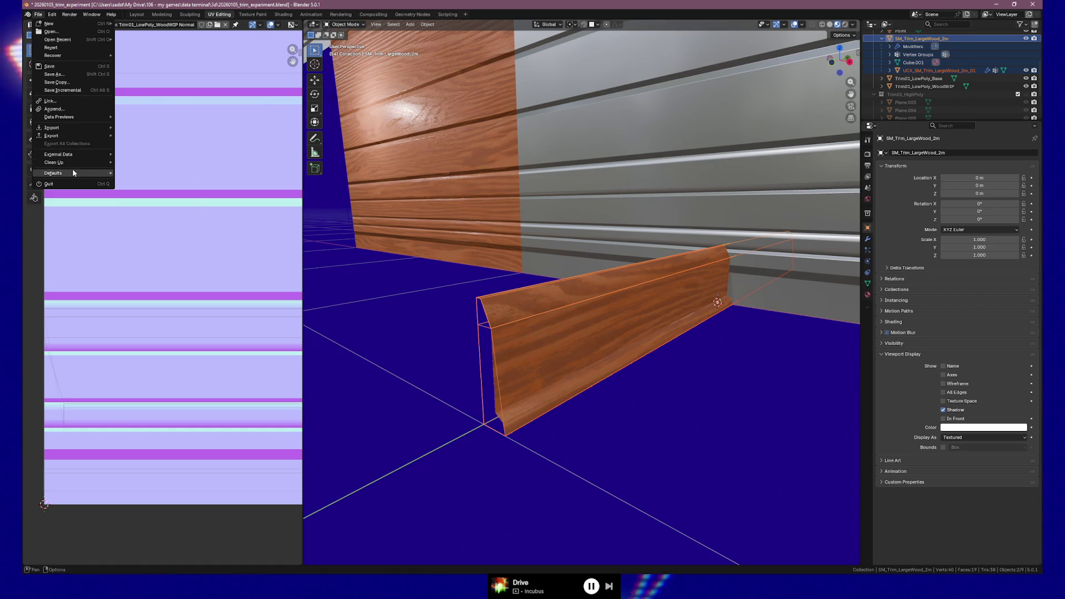
pyautogui.moveTo(79, 127)
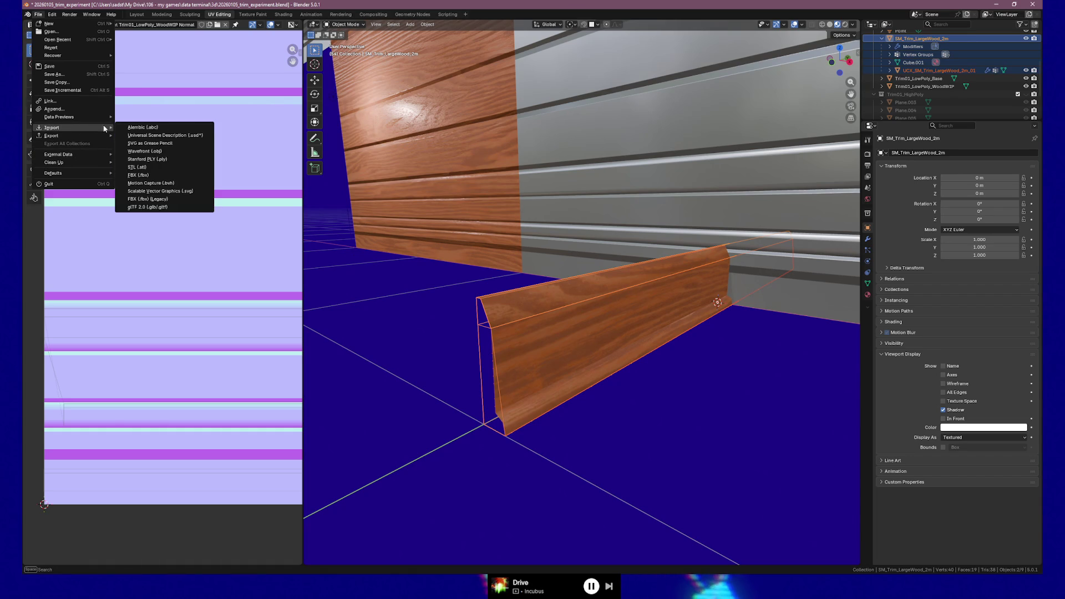
pyautogui.press('Escape')
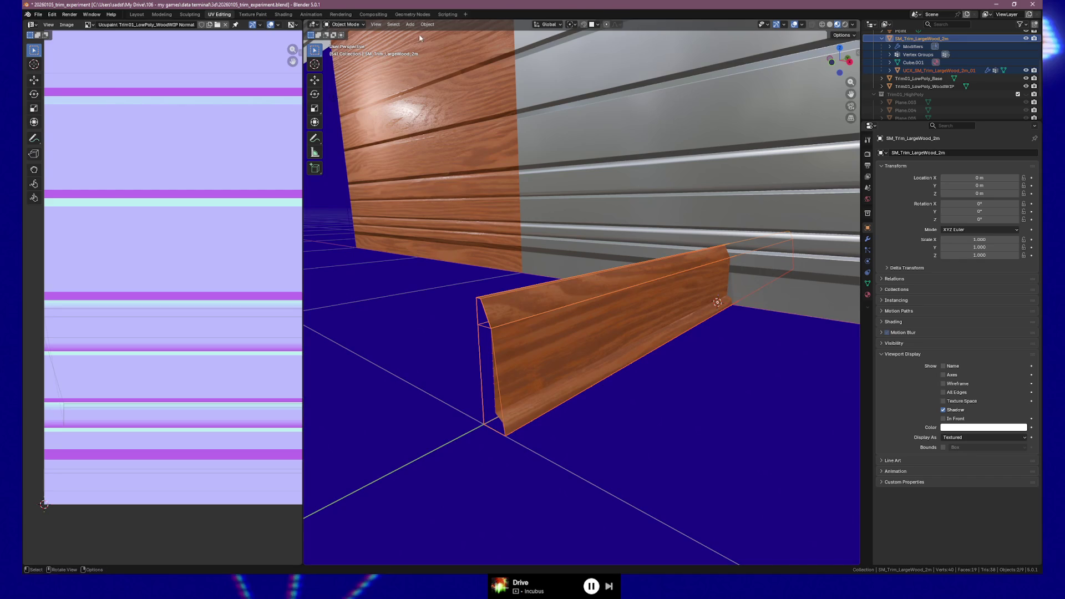
pyautogui.click(38, 14)
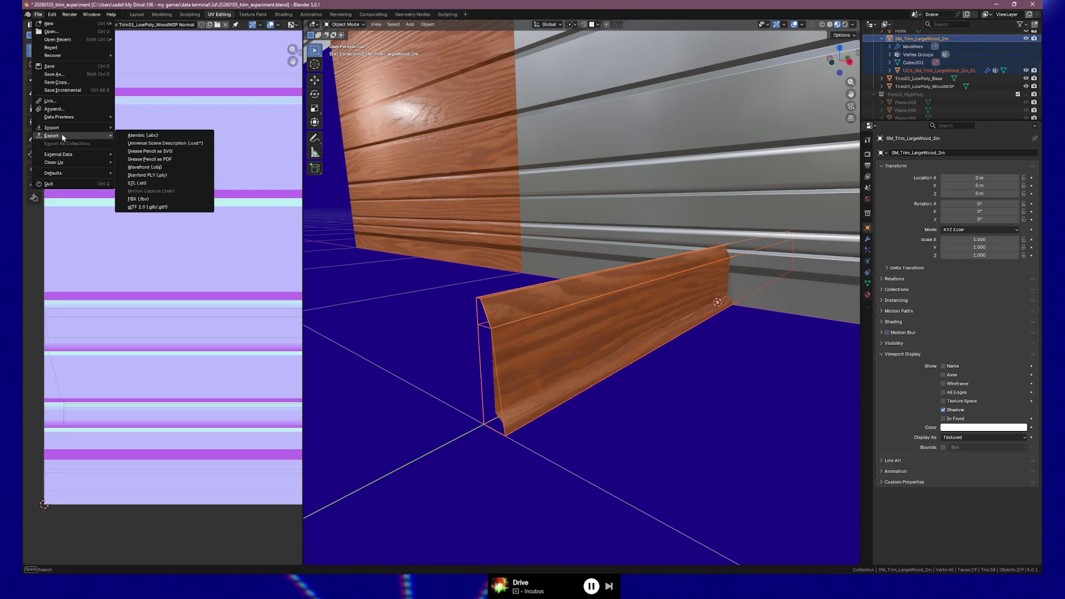
pyautogui.click(123, 202)
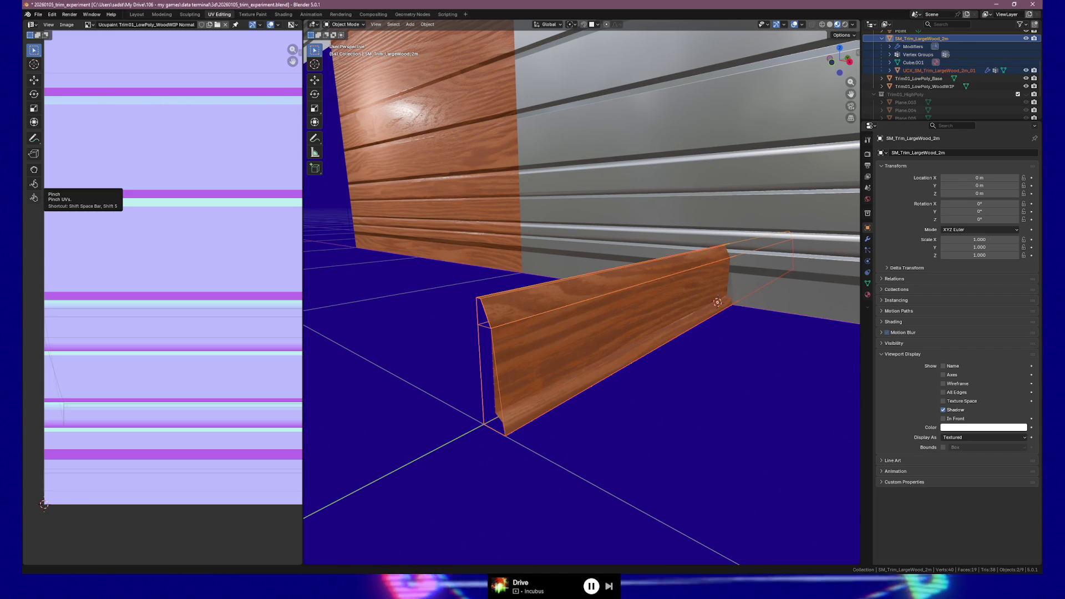
pyautogui.click(698, 101)
pyautogui.hotkey('ctrl', 's')
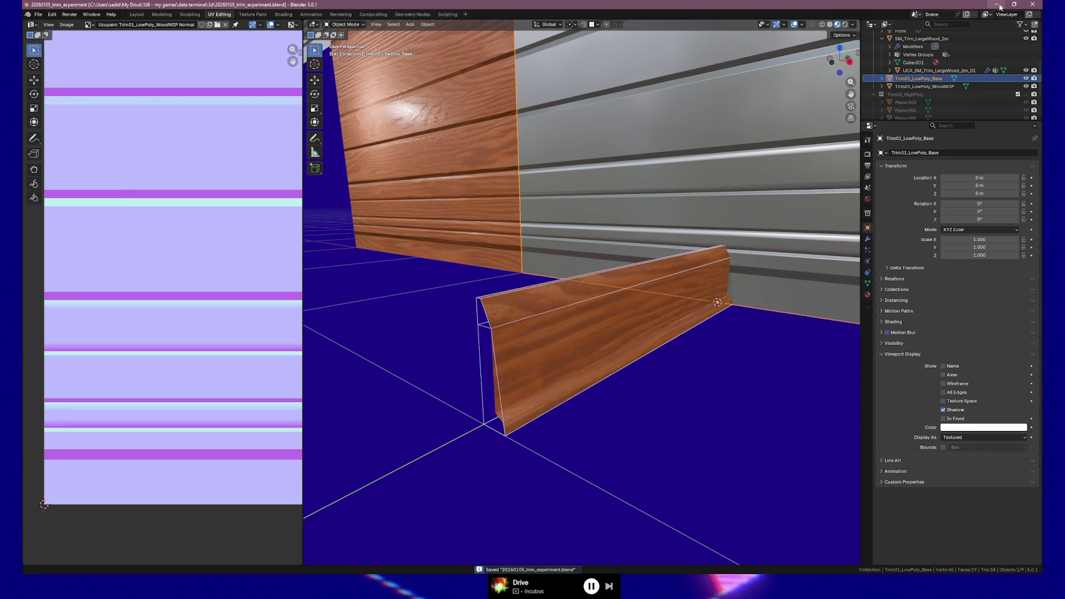
# Minimize Blender, browse to the SM_Trim_LargeWood_2m asset, and reimport it
pyautogui.click(998, 5)
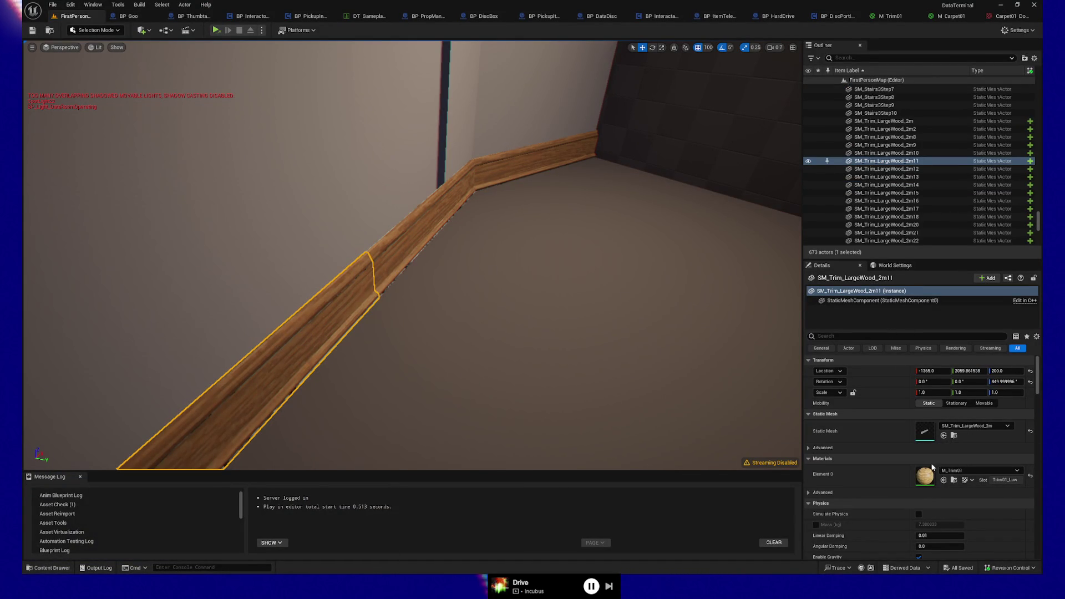
pyautogui.click(954, 436)
pyautogui.rightClick(302, 336)
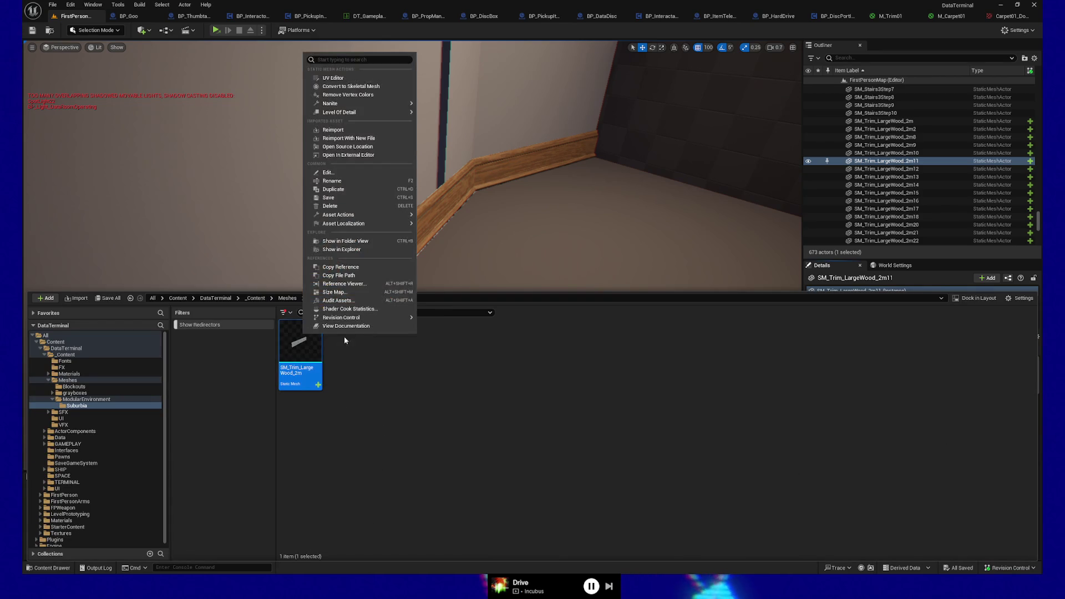
pyautogui.click(366, 130)
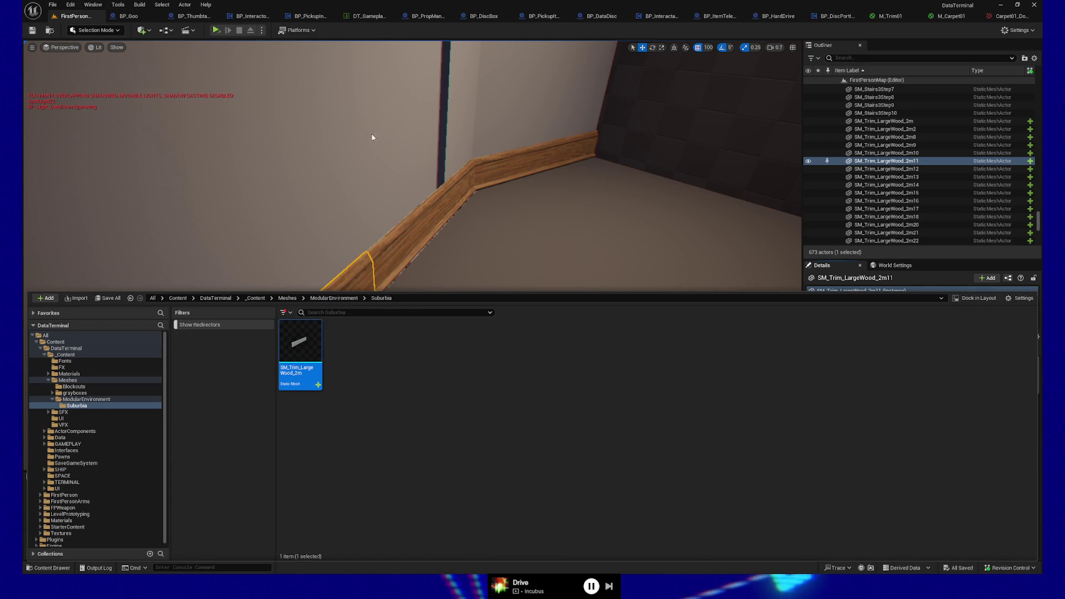
# Start a playtest from the selected floor spot in the lounge
pyautogui.click(506, 286)
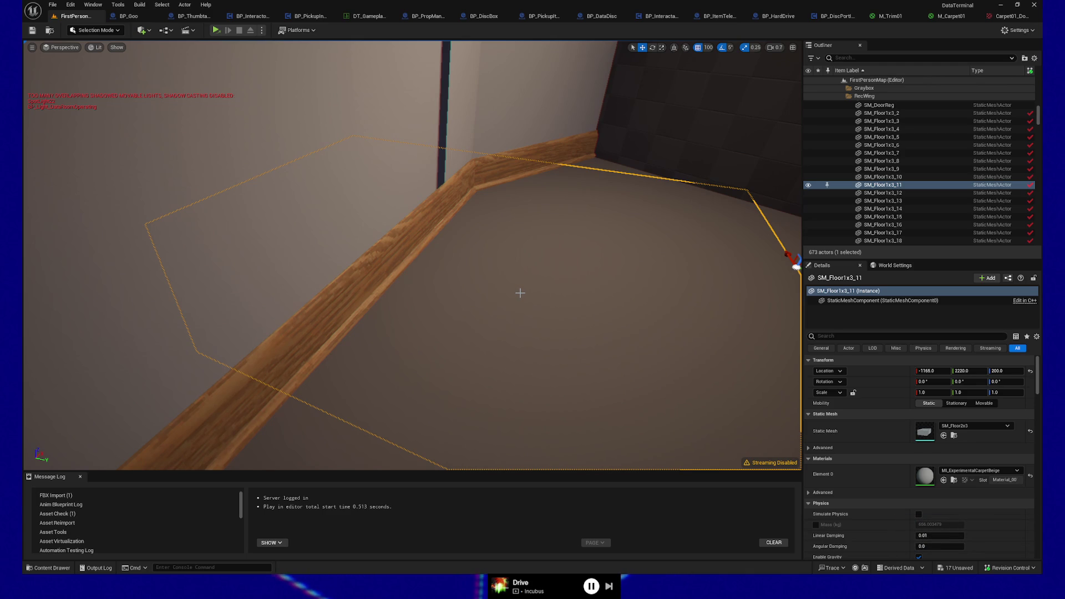
pyautogui.rightClick(518, 295)
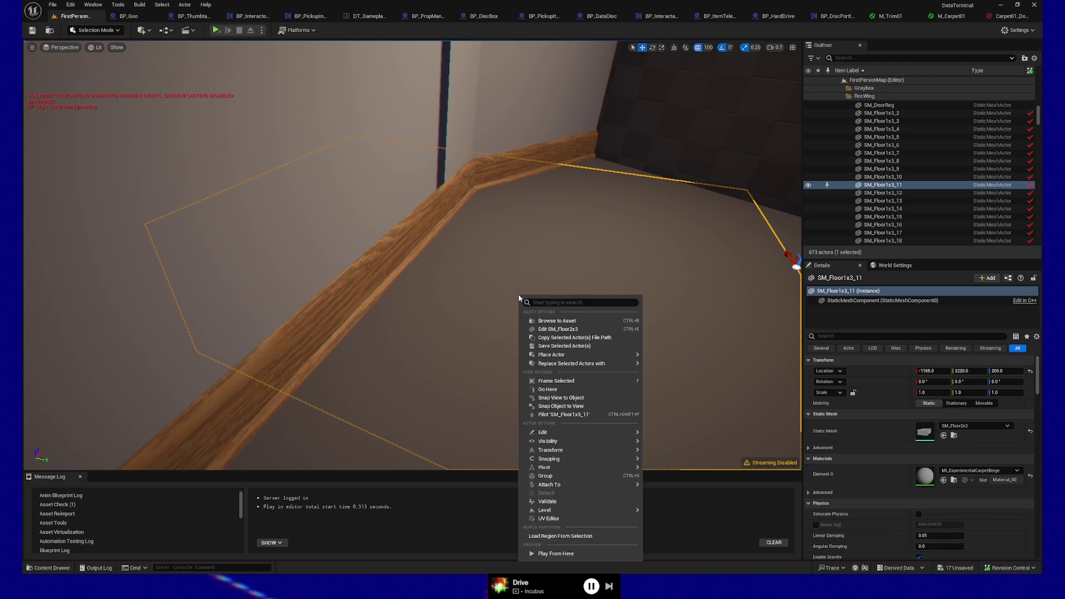
pyautogui.click(553, 555)
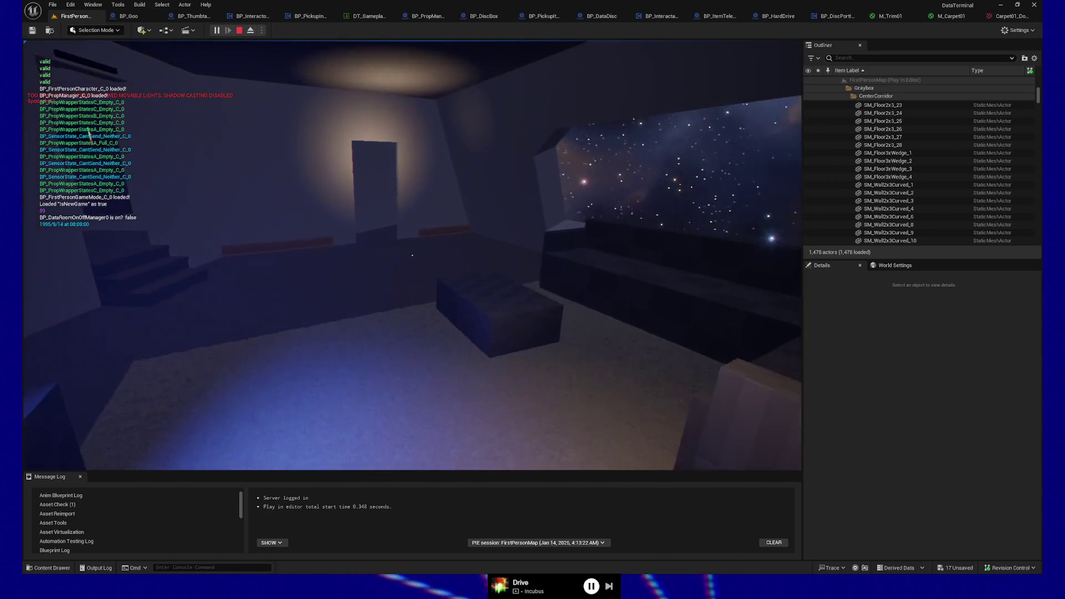
# Walk through the doorway into the lounge and inspect the baseboard by the alcove window
pyautogui.press('w')
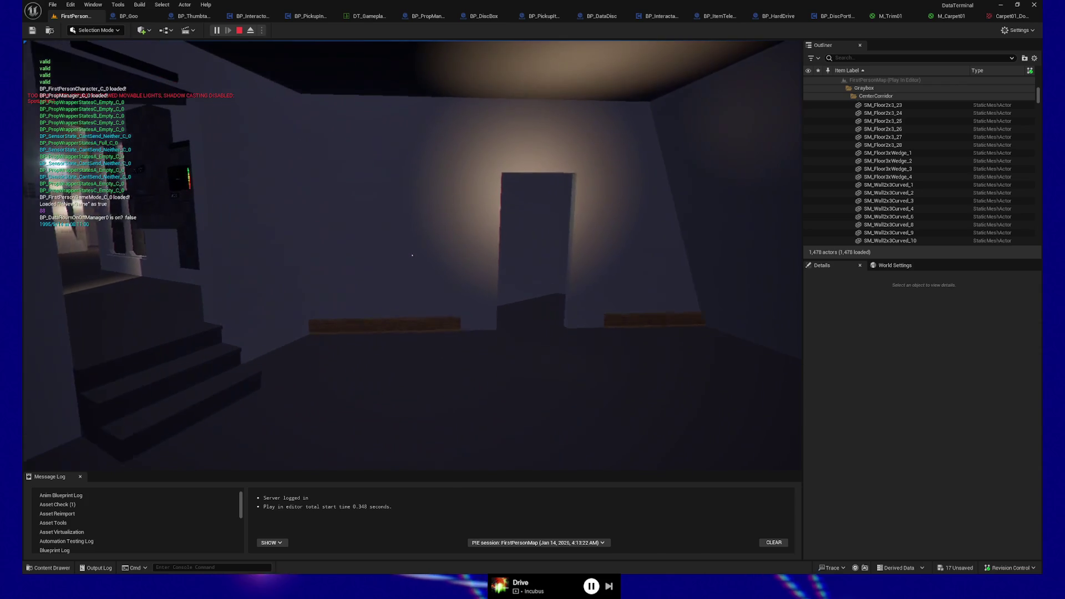
pyautogui.press('w')
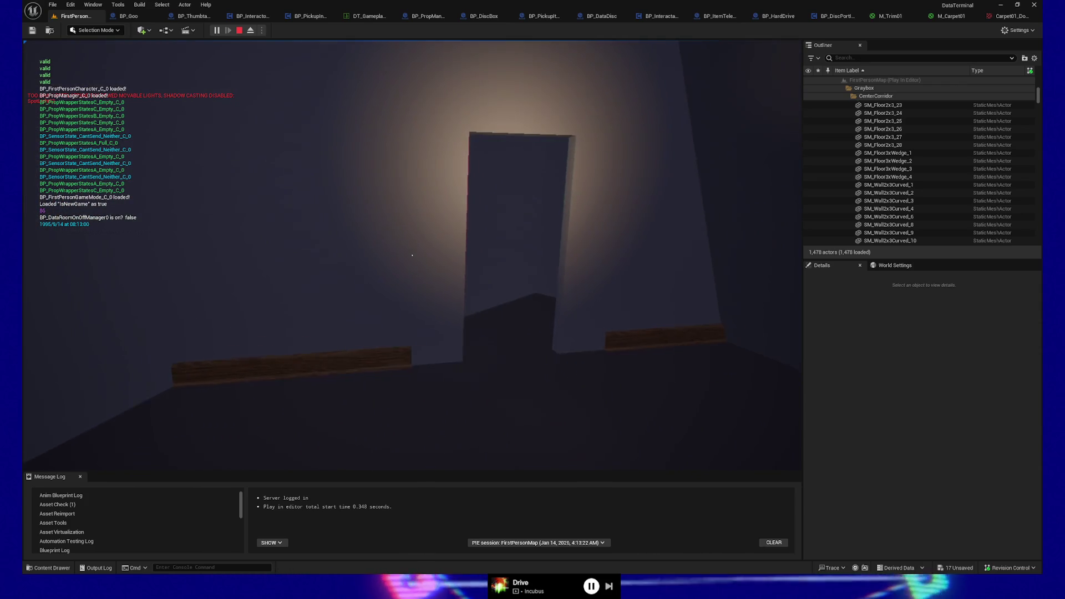
pyautogui.press('w')
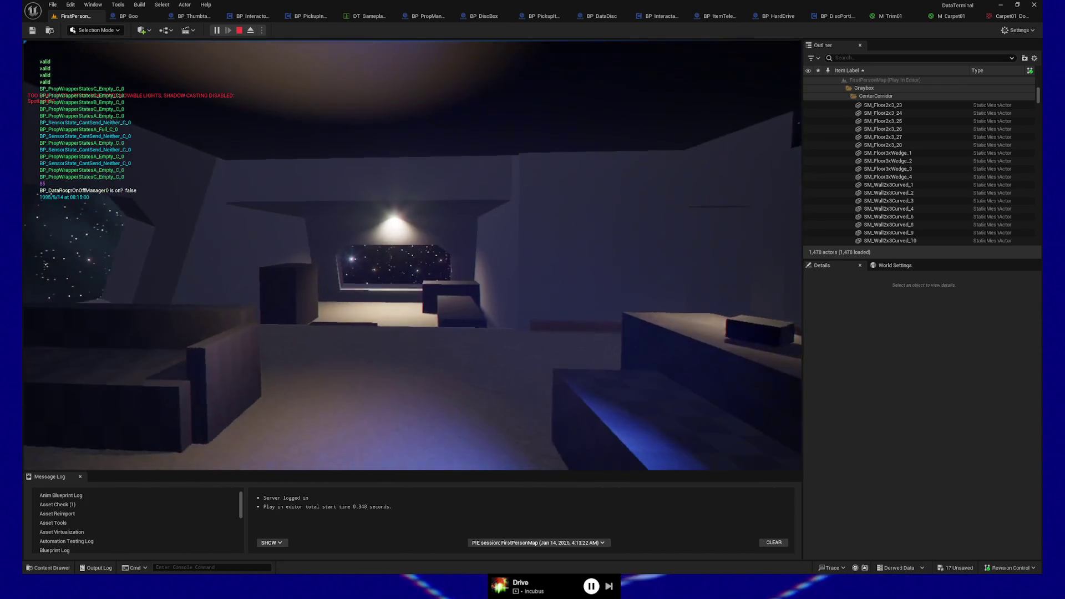
pyautogui.press('w')
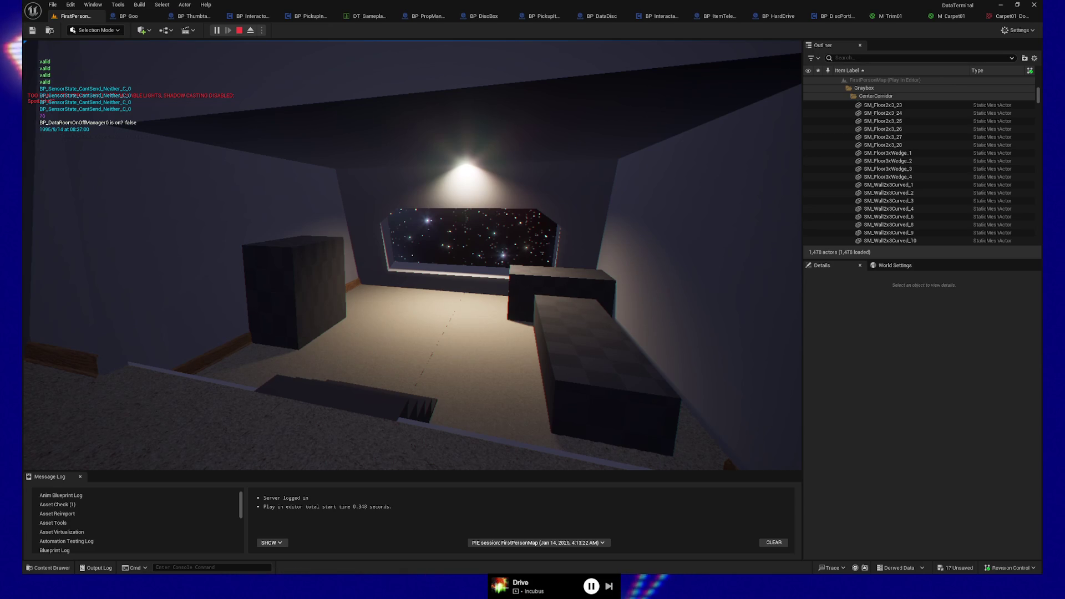
pyautogui.press('w')
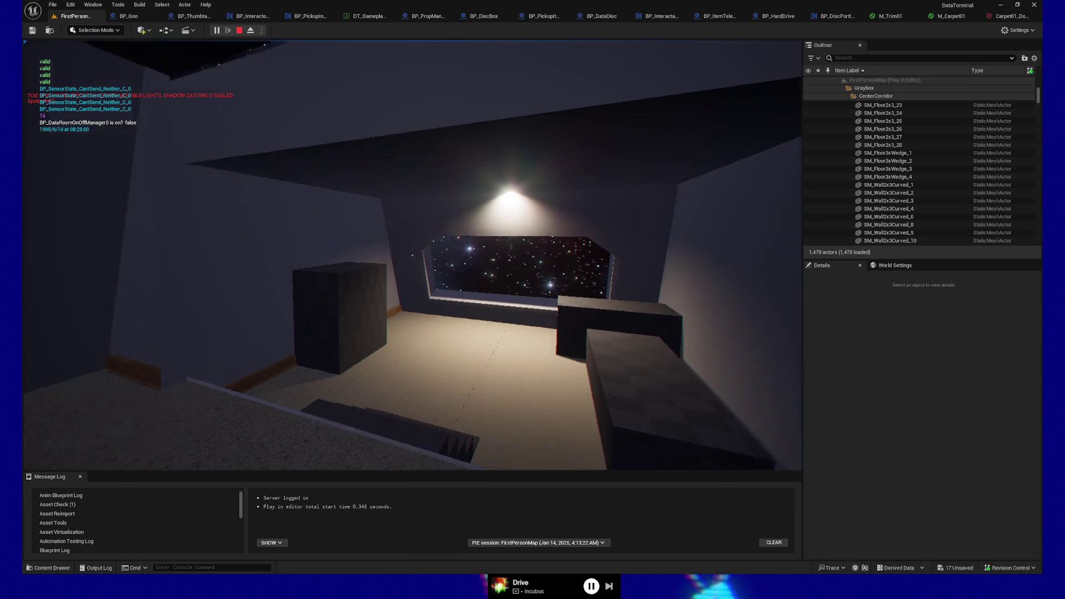
pyautogui.press('w')
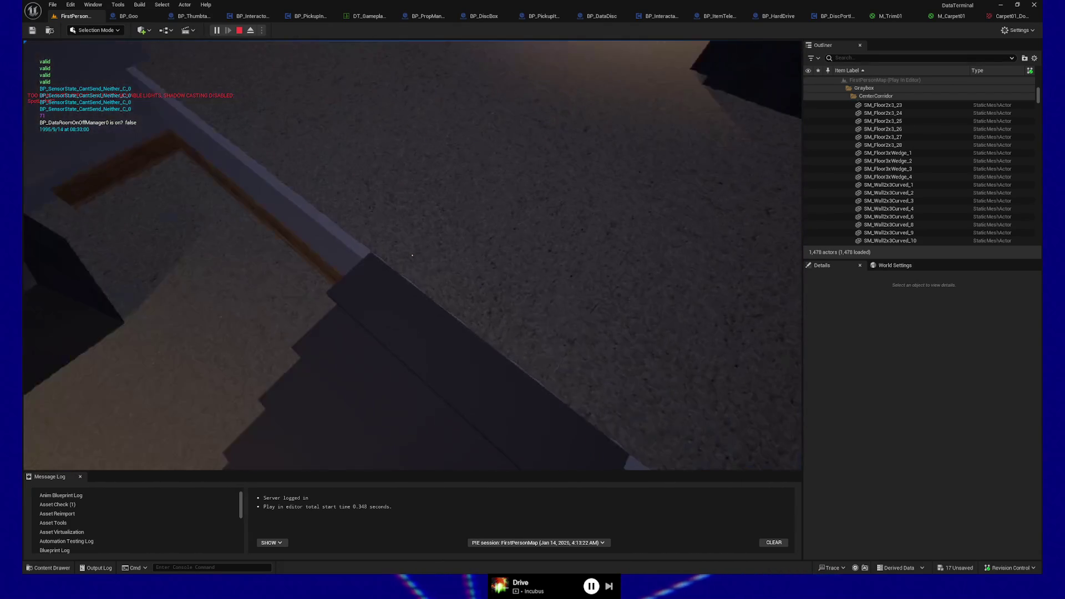
# Walk up the stairs checking the floor trim, then pause and quit the play session
pyautogui.press('a')
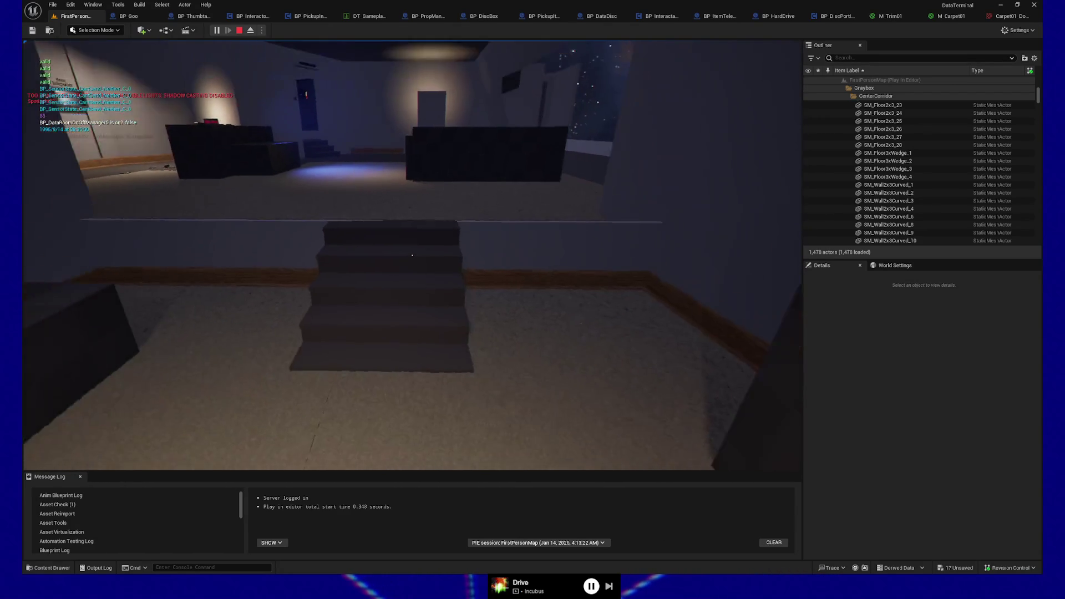
pyautogui.press('w')
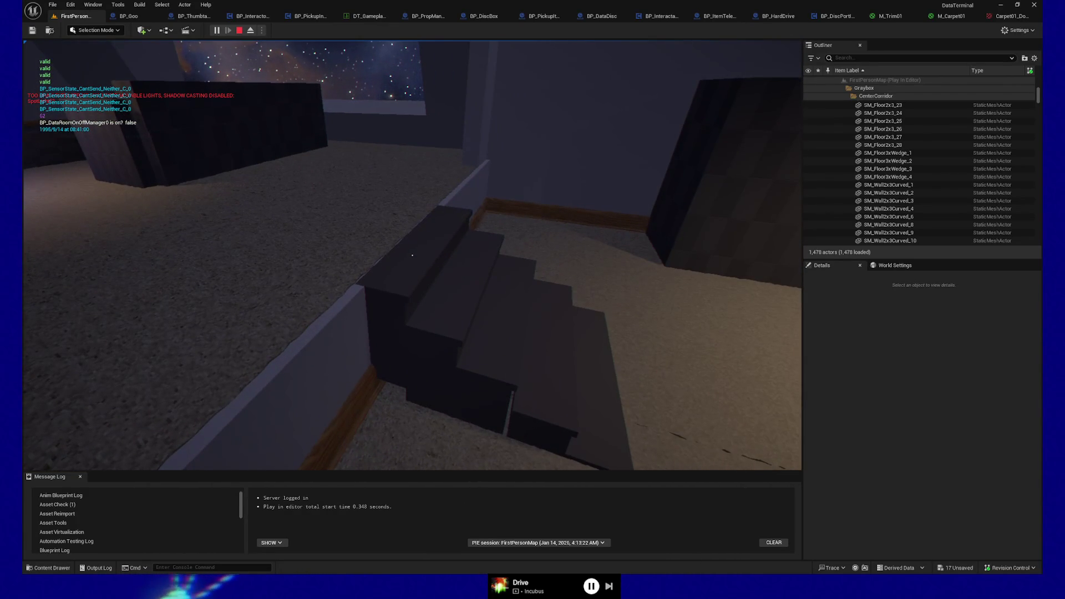
pyautogui.press('w')
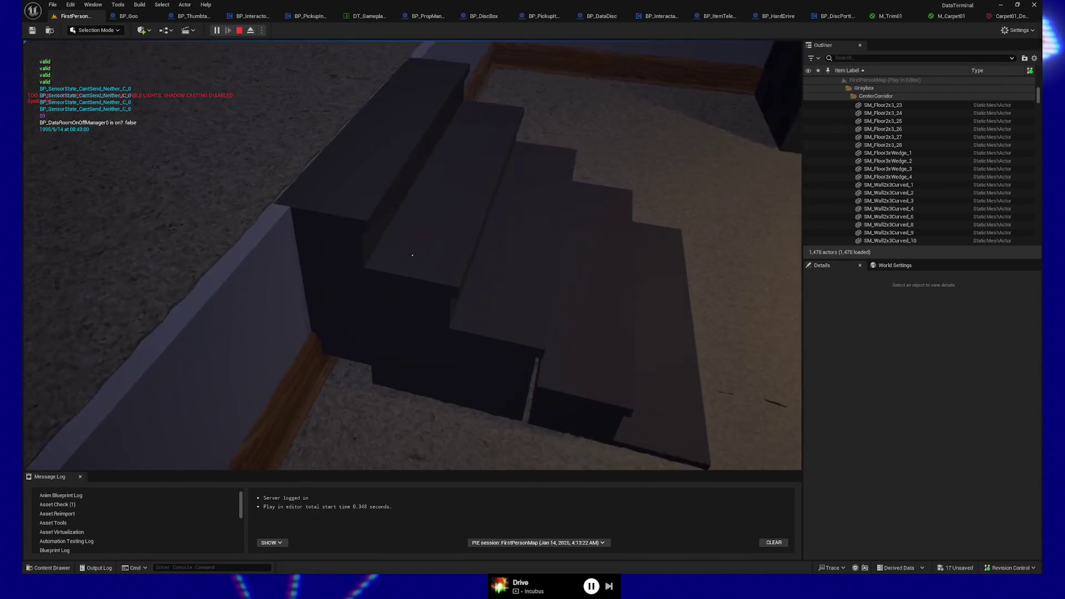
pyautogui.press('w')
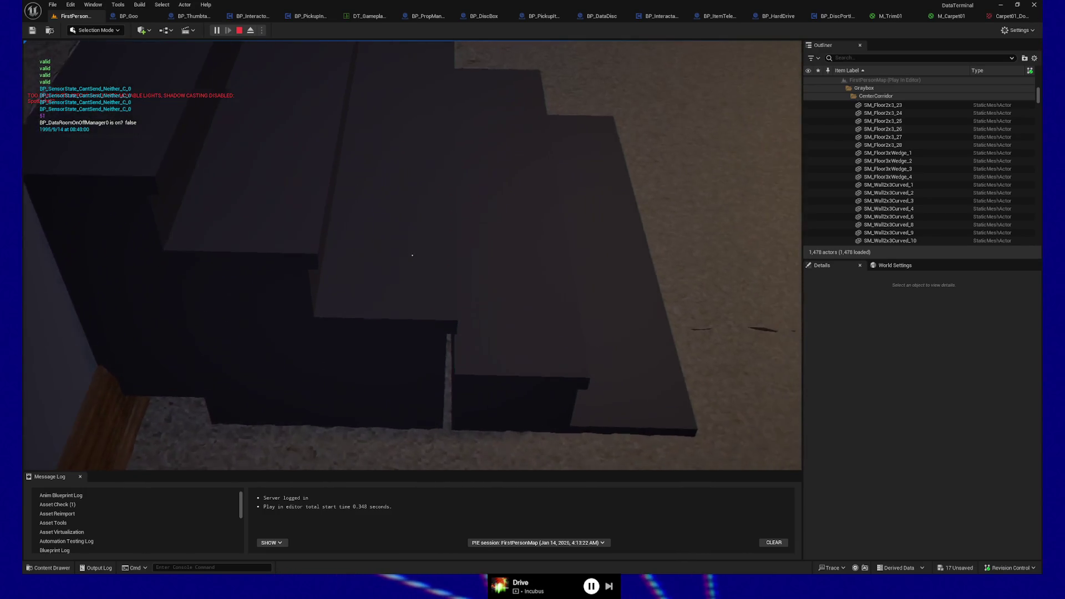
pyautogui.press('w')
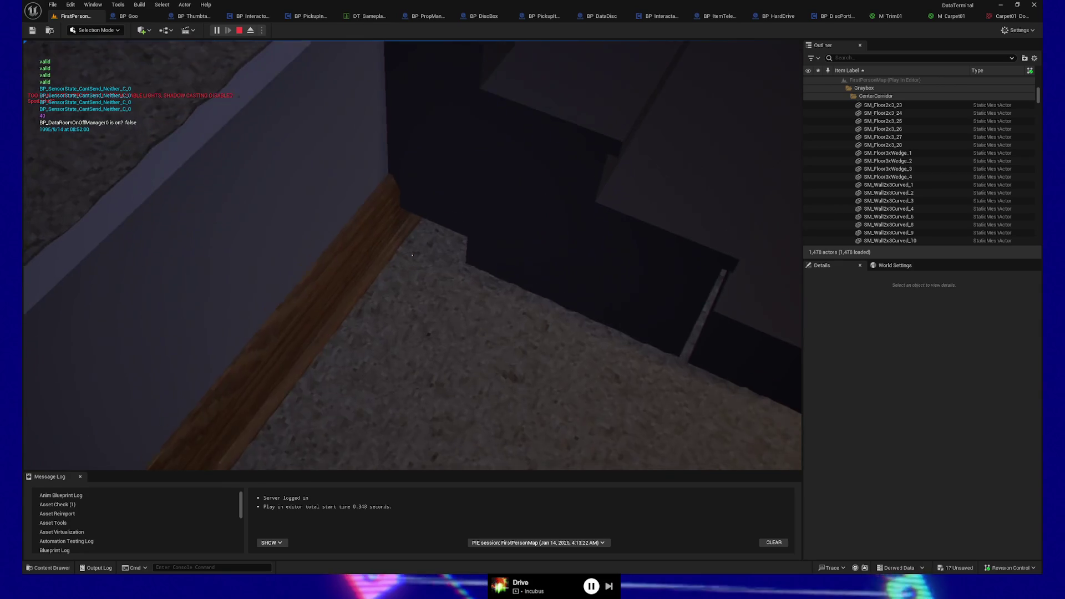
pyautogui.moveTo(412, 255)
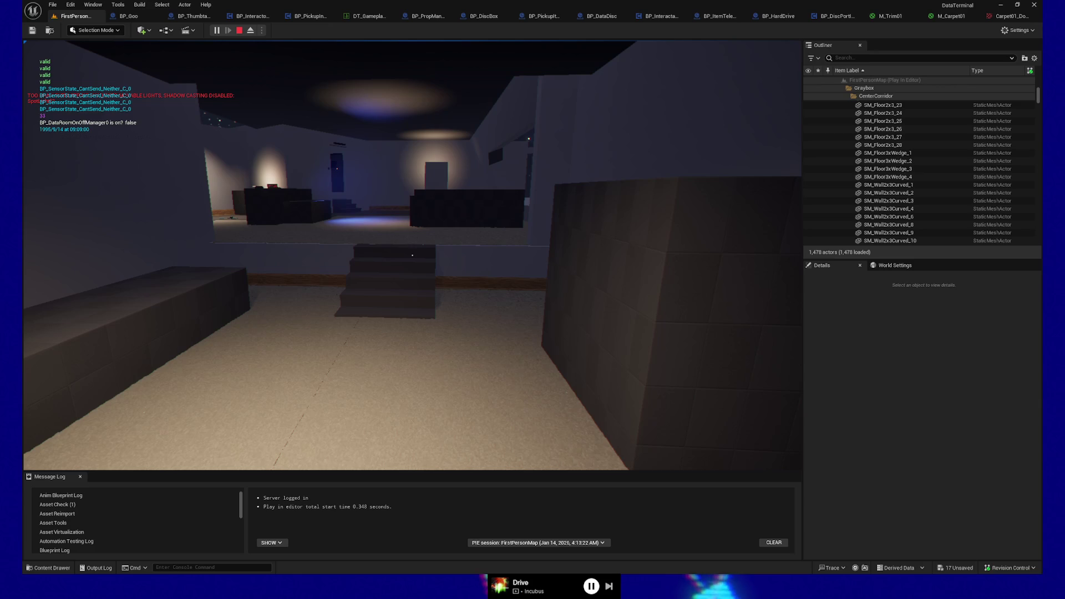
pyautogui.press('w')
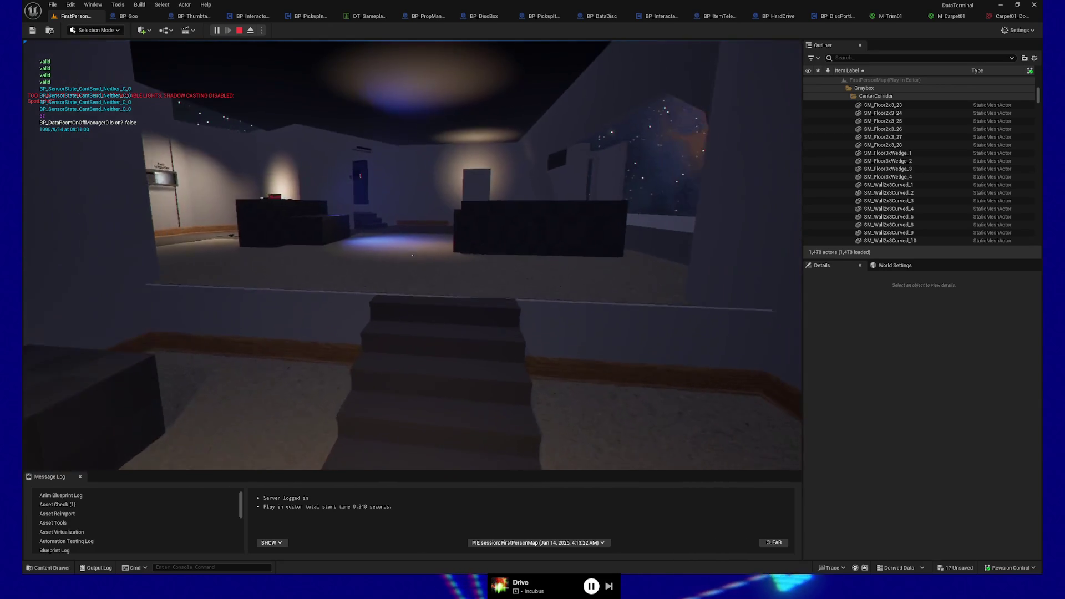
pyautogui.press('w')
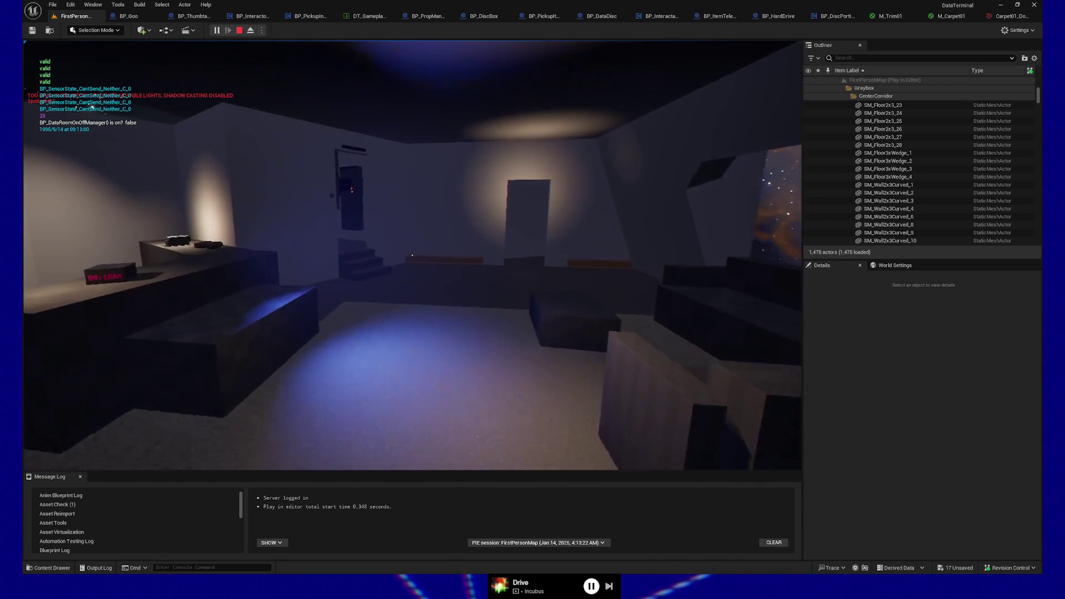
pyautogui.press('w')
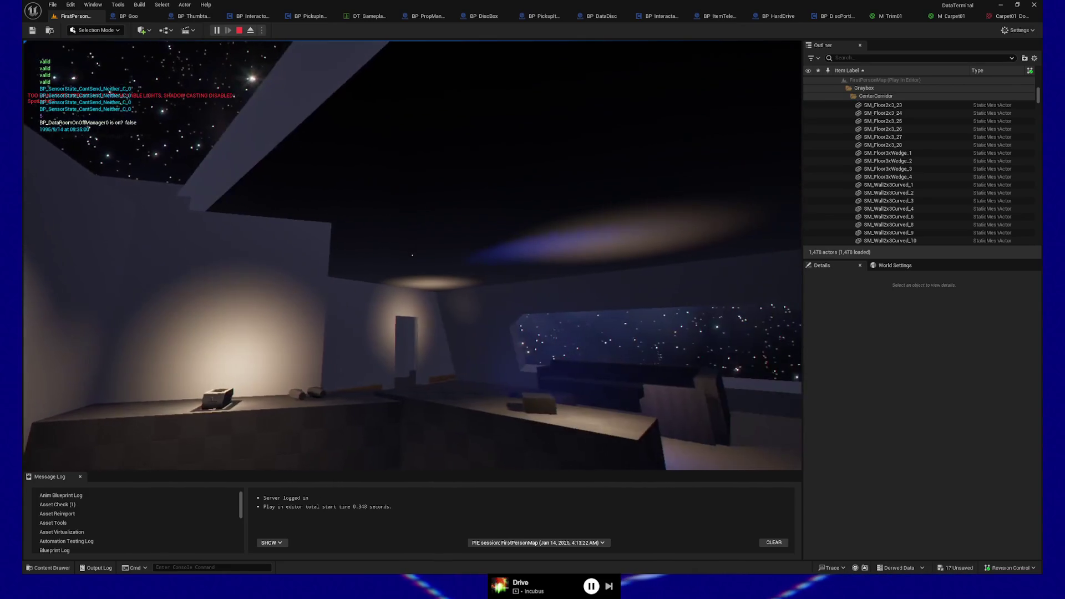
pyautogui.press('Escape')
pyautogui.click(419, 380)
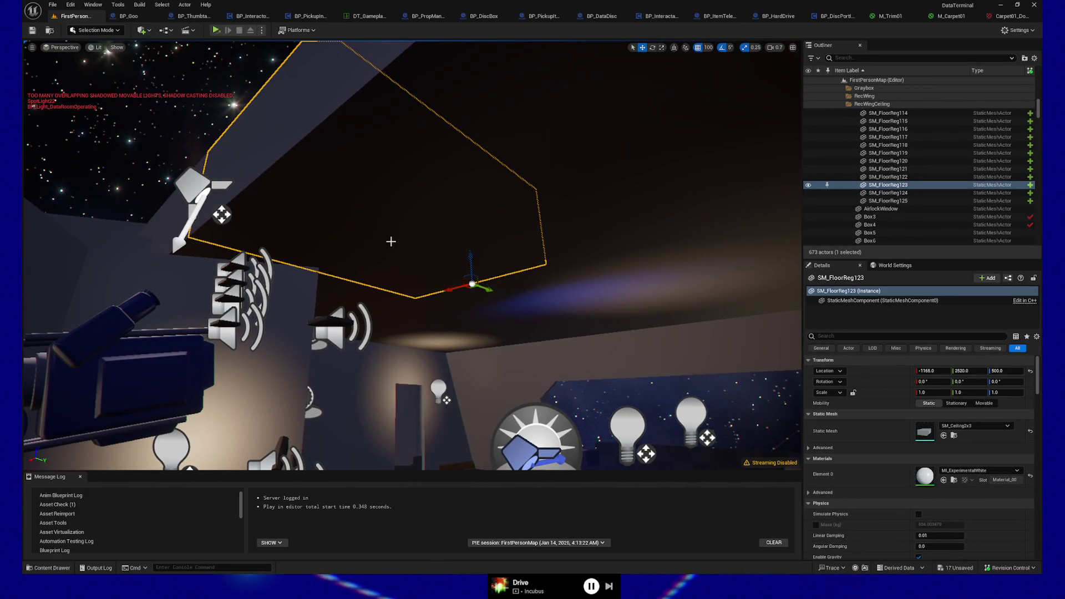
# Duplicate two adjacent ceiling pieces and shift the copies to Y 2220
pyautogui.moveTo(330, 225)
pyautogui.mouseDown()
pyautogui.moveTo(310, 211)
pyautogui.moveTo(322, 233)
pyautogui.moveTo(331, 225)
pyautogui.mouseUp()
pyautogui.keyDown('ctrl'); pyautogui.click(425, 248); pyautogui.keyUp('ctrl')
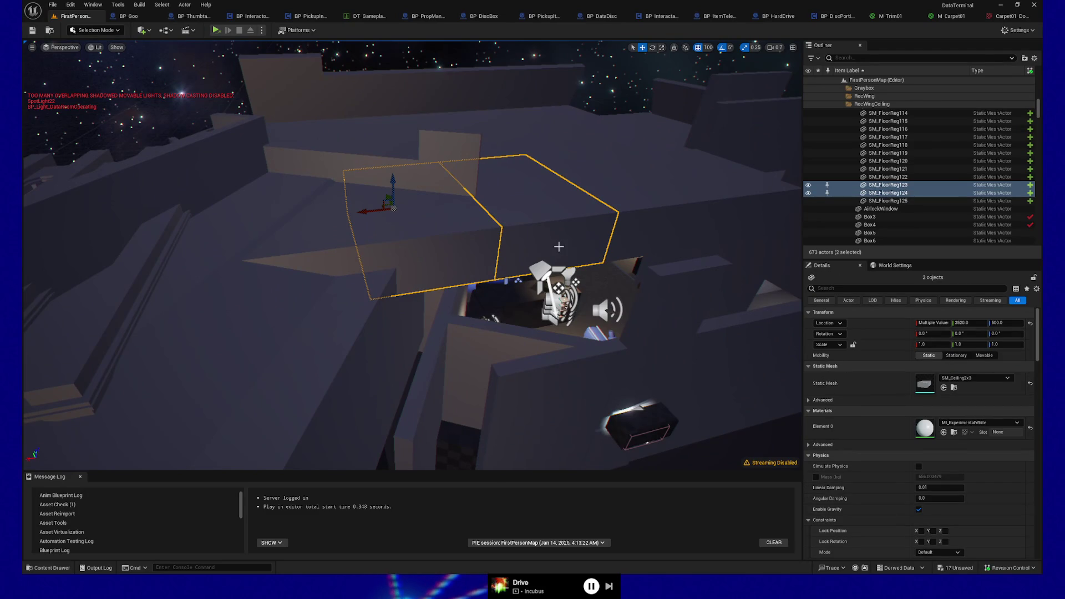
pyautogui.moveTo(671, 277)
pyautogui.mouseDown()
pyautogui.moveTo(654, 266)
pyautogui.moveTo(671, 277)
pyautogui.mouseUp()
pyautogui.hotkey('ctrl', 'd')
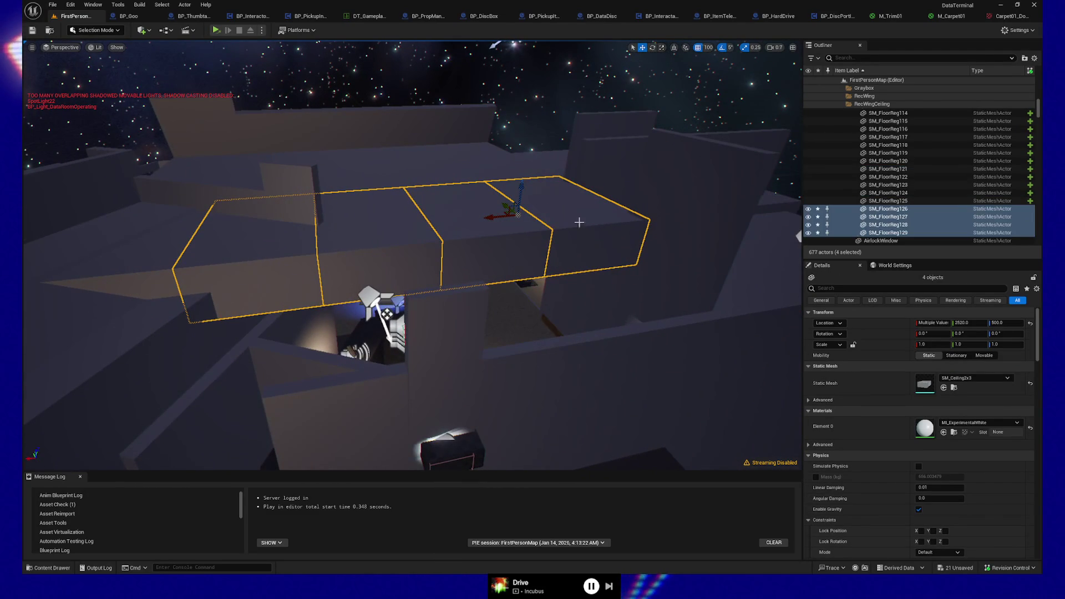
pyautogui.moveTo(506, 204)
pyautogui.mouseDown()
pyautogui.moveTo(561, 281)
pyautogui.moveTo(547, 265)
pyautogui.mouseUp()
# Delete the SM_FloorReg125 ceiling piece
pyautogui.moveTo(637, 295)
pyautogui.mouseDown()
pyautogui.moveTo(605, 194)
pyautogui.moveTo(613, 225)
pyautogui.mouseUp()
pyautogui.click(613, 225)
pyautogui.press('f')
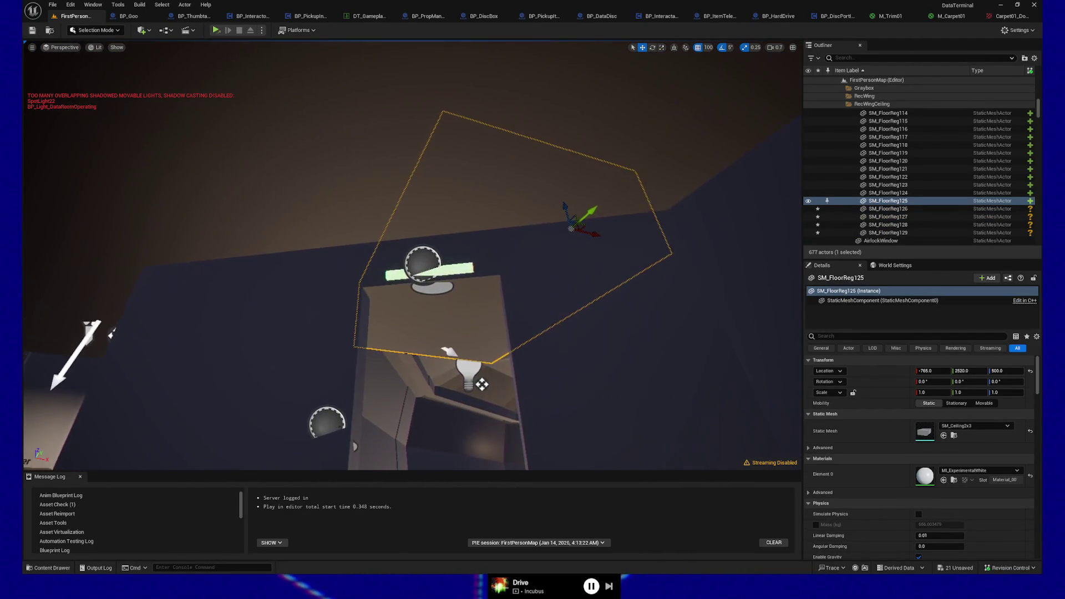
pyautogui.press('Delete')
# Duplicate three SM_Ceiling2x3 pieces and shift the copies along X to -1766 to close the gaps
pyautogui.moveTo(412, 255); pyautogui.dragTo(388, 244)
pyautogui.moveTo(611, 189); pyautogui.dragTo(570, 183)
pyautogui.click(569, 183)
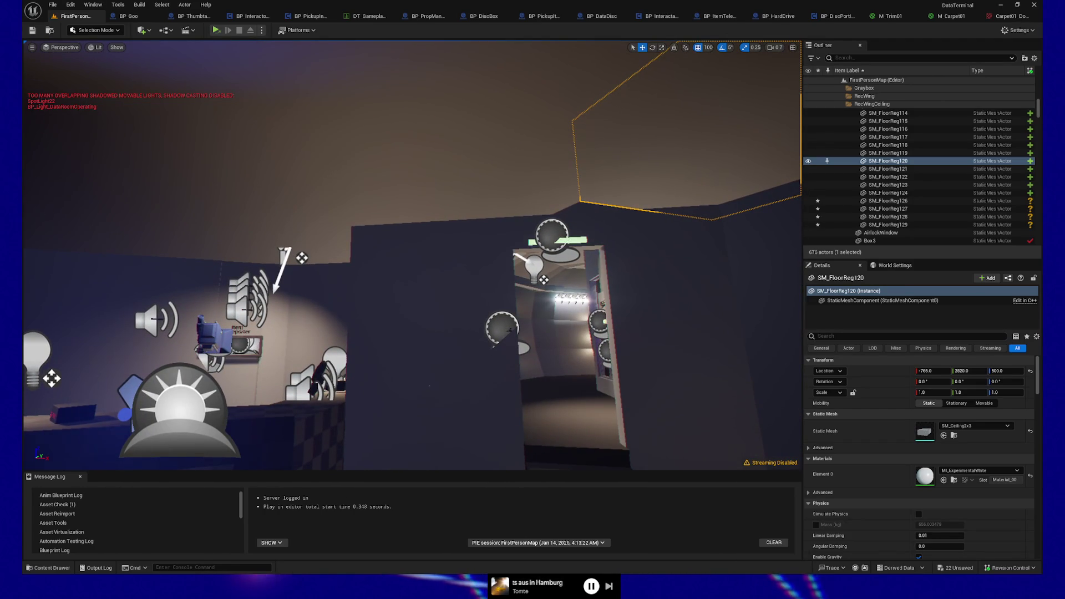
pyautogui.moveTo(367, 218); pyautogui.dragTo(367, 218)
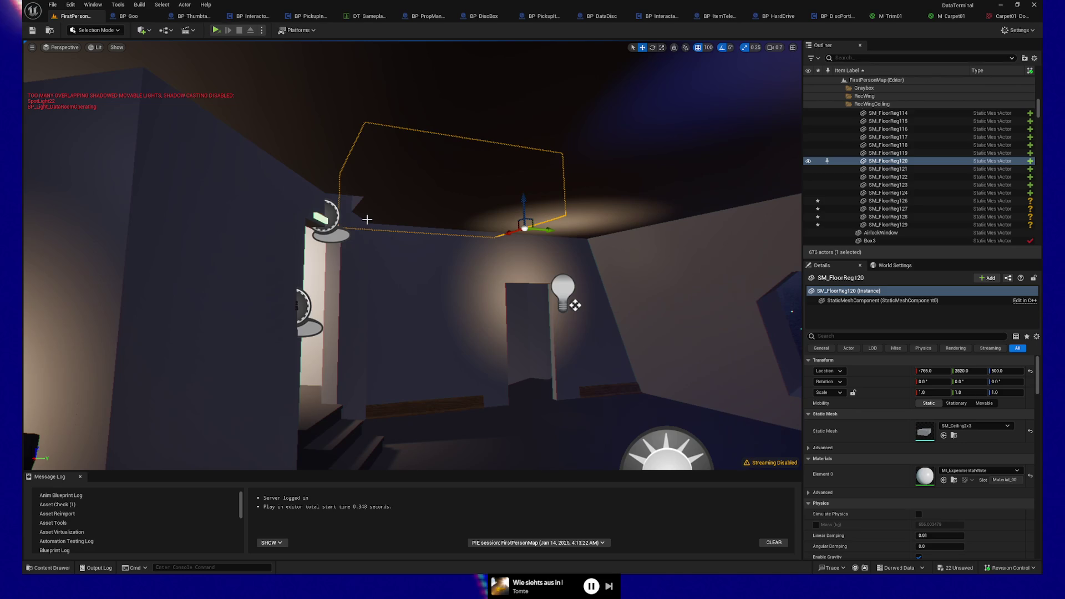
pyautogui.moveTo(406, 246)
pyautogui.mouseDown()
pyautogui.moveTo(433, 239)
pyautogui.moveTo(381, 244)
pyautogui.mouseUp()
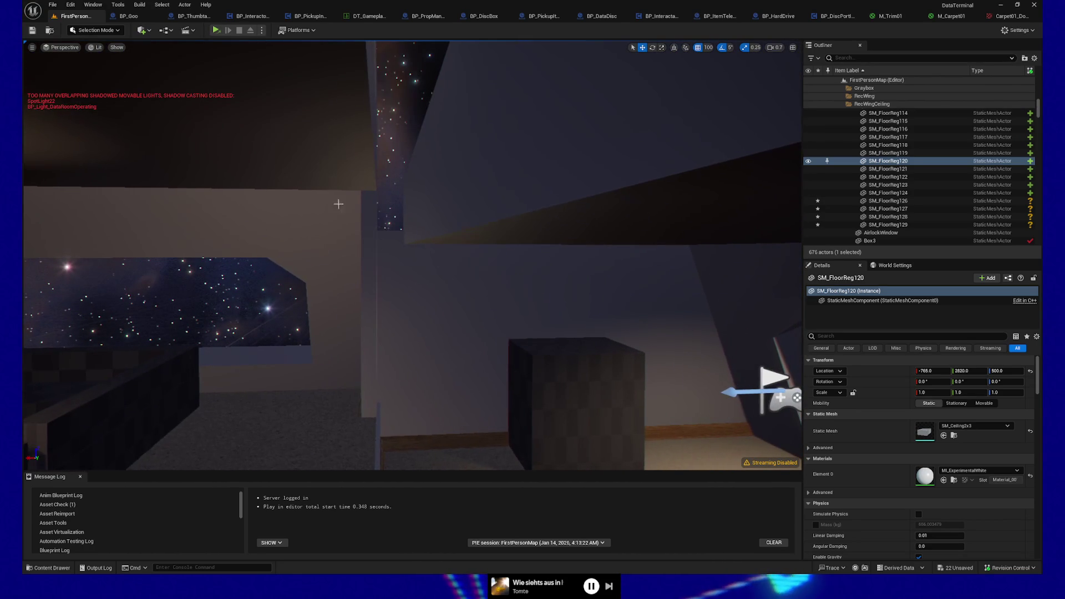
pyautogui.click(366, 153)
pyautogui.keyDown('ctrl'); pyautogui.click(360, 179); pyautogui.keyUp('ctrl')
pyautogui.moveTo(361, 179)
pyautogui.mouseDown()
pyautogui.moveTo(521, 157)
pyautogui.moveTo(524, 138)
pyautogui.moveTo(516, 147)
pyautogui.mouseUp()
pyautogui.moveTo(233, 299); pyautogui.dragTo(238, 298)
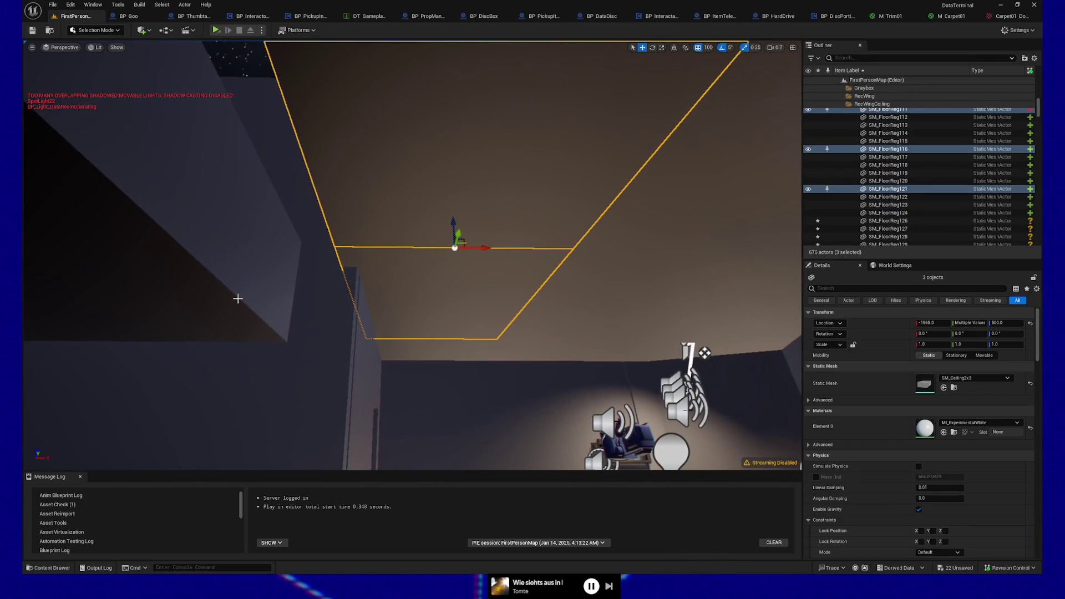
pyautogui.hotkey('ctrl', 'd')
pyautogui.moveTo(468, 248); pyautogui.dragTo(423, 157)
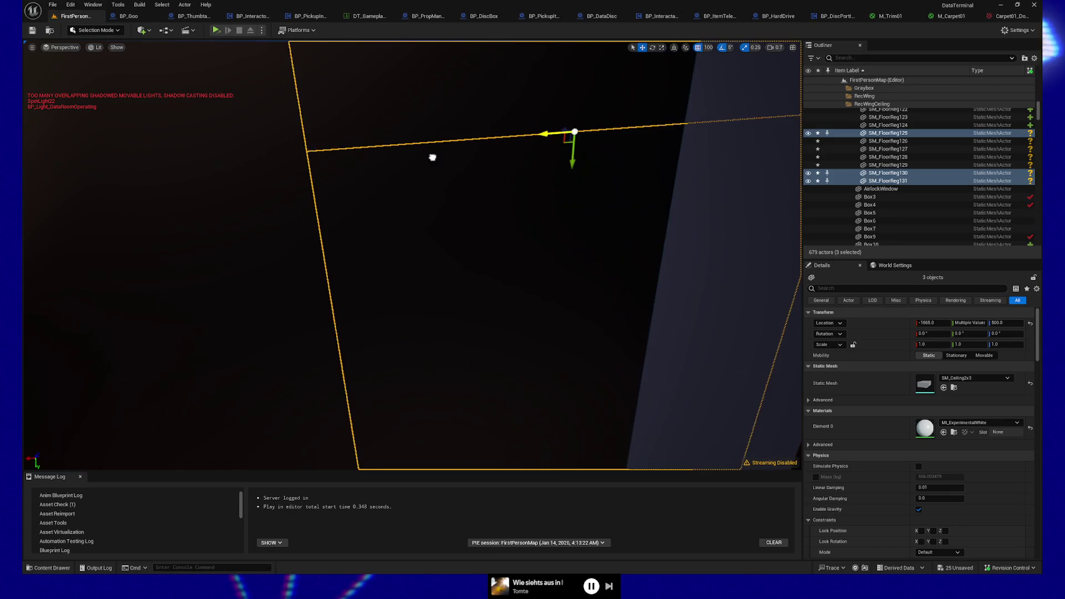
pyautogui.moveTo(663, 167)
pyautogui.mouseDown()
pyautogui.moveTo(694, 167)
pyautogui.moveTo(427, 199)
pyautogui.moveTo(563, 255)
pyautogui.moveTo(388, 261)
pyautogui.moveTo(383, 277)
pyautogui.moveTo(389, 266)
pyautogui.mouseUp()
# Select the SM_Wall2x3_23 wall panel
pyautogui.click(563, 254)
pyautogui.press('f')
pyautogui.click(472, 266)
pyautogui.moveTo(412, 363); pyautogui.dragTo(412, 363)
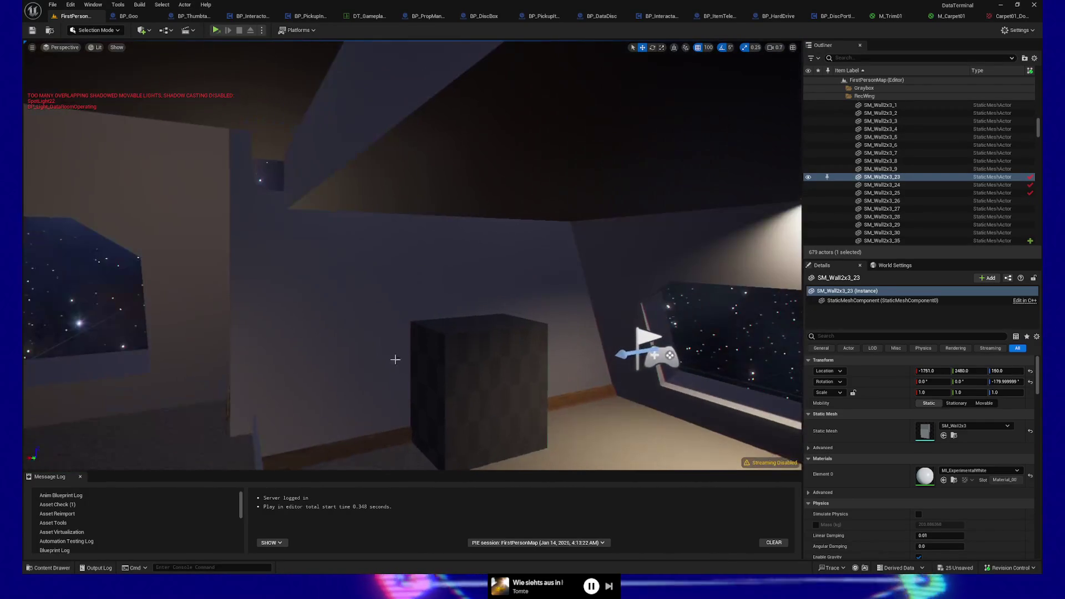
# Duplicate the selected wall panel and select the room's floor panel
pyautogui.hotkey('ctrl', 'd')
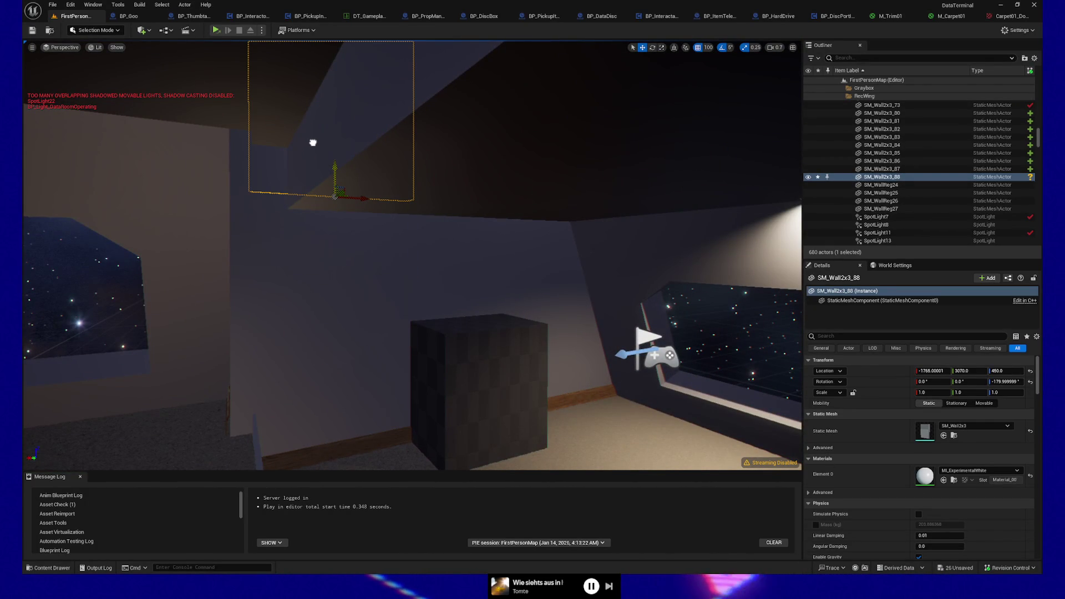
pyautogui.moveTo(347, 305); pyautogui.dragTo(348, 315)
pyautogui.click(376, 447)
pyautogui.moveTo(376, 447); pyautogui.dragTo(376, 447)
pyautogui.moveTo(469, 220); pyautogui.dragTo(468, 220)
# Play the level from the floor spot by the stairs, then stop the session
pyautogui.moveTo(344, 421); pyautogui.dragTo(344, 421)
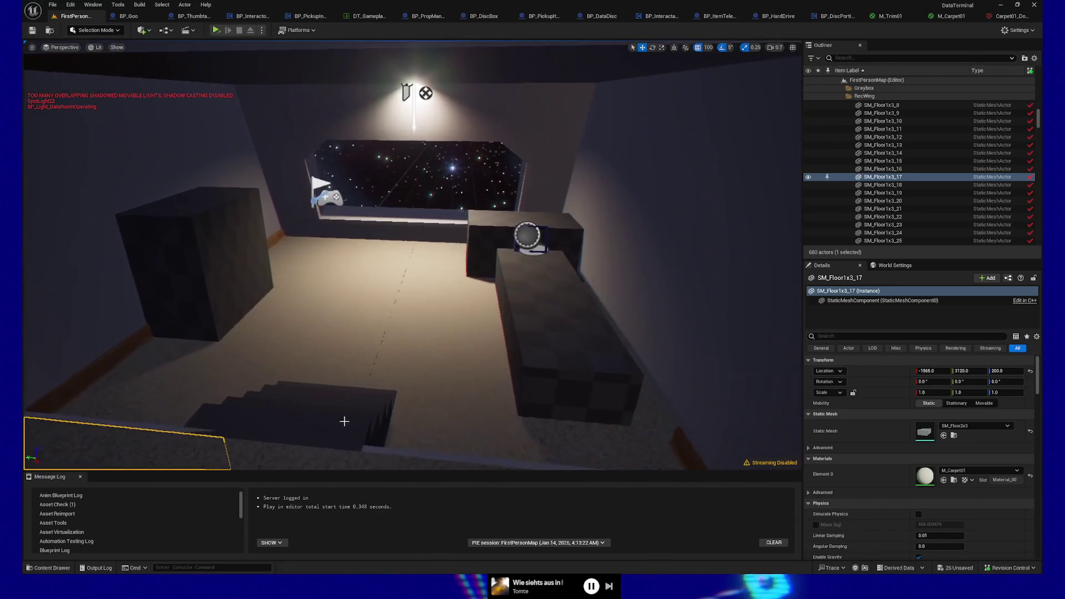
pyautogui.rightClick(292, 464)
pyautogui.click(294, 454)
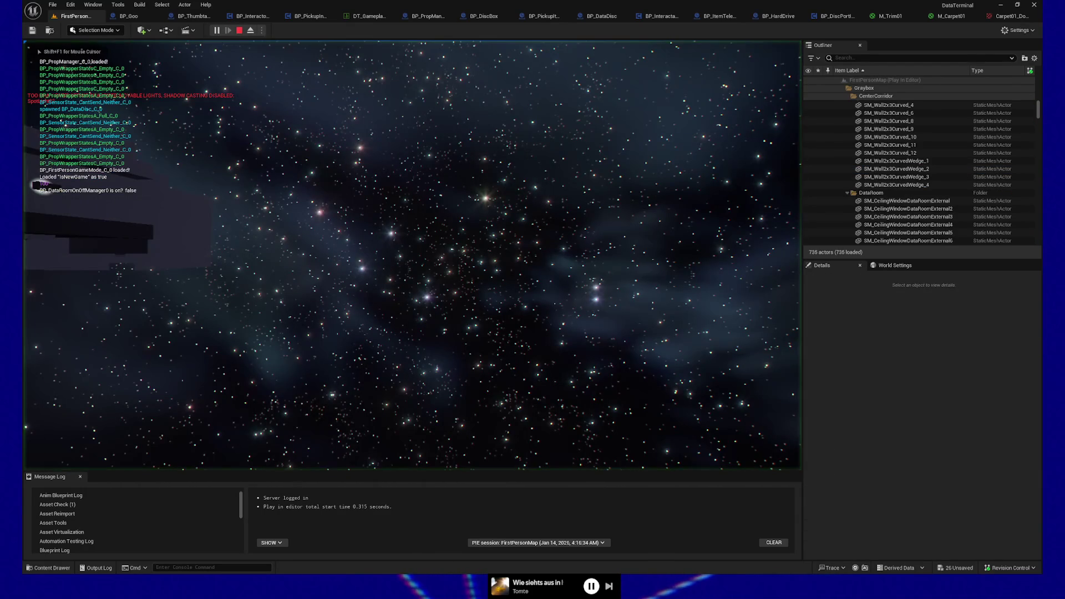
pyautogui.press('Escape')
pyautogui.moveTo(410, 255); pyautogui.dragTo(410, 200)
pyautogui.moveTo(367, 361); pyautogui.dragTo(367, 361)
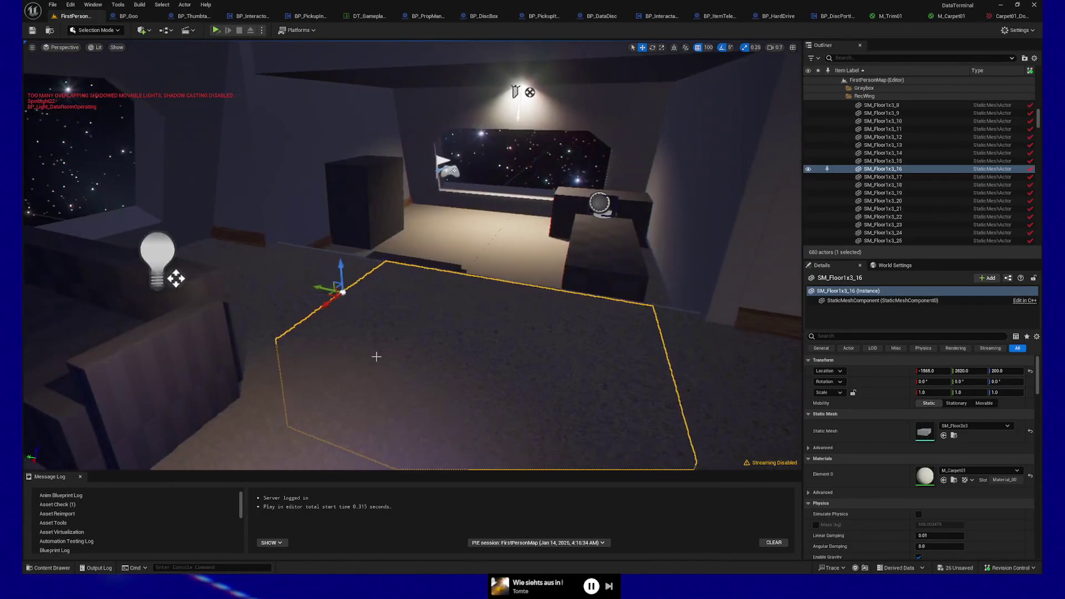
pyautogui.hotkey('alt', 'p')
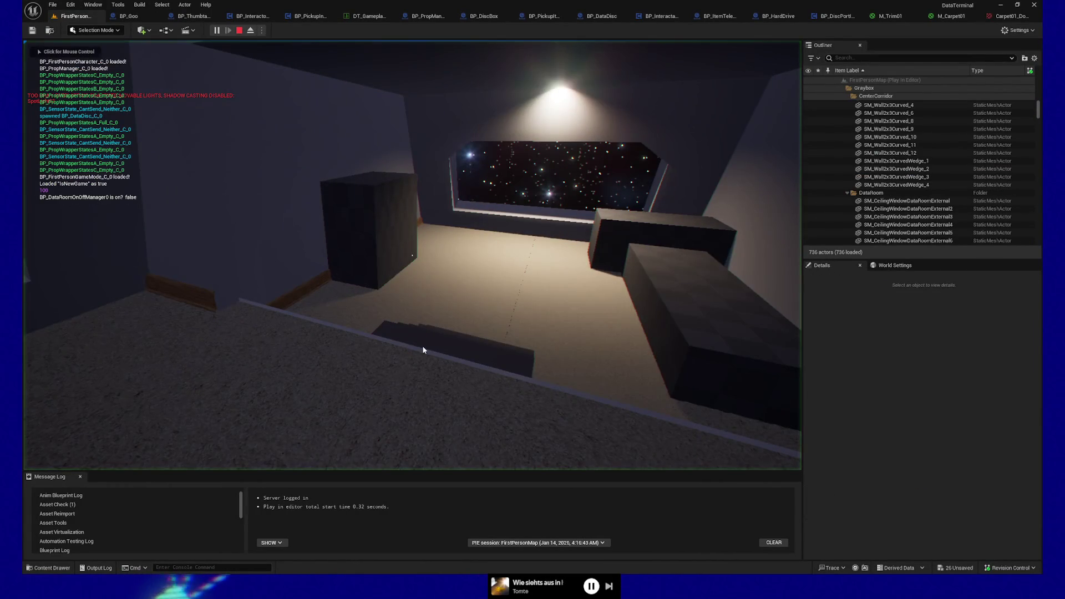
pyautogui.press('w')
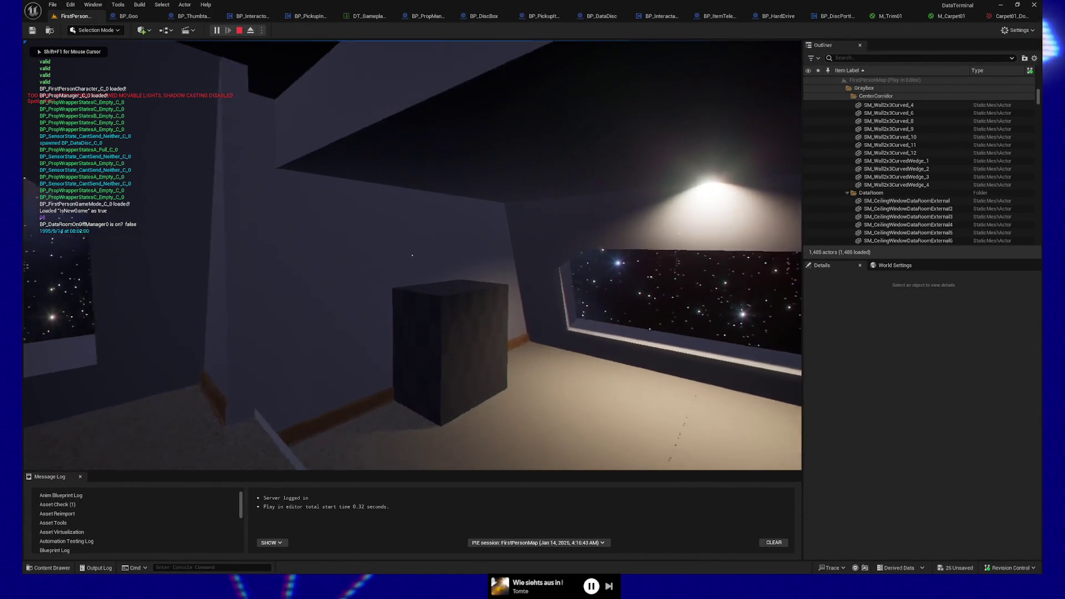
pyautogui.press('w')
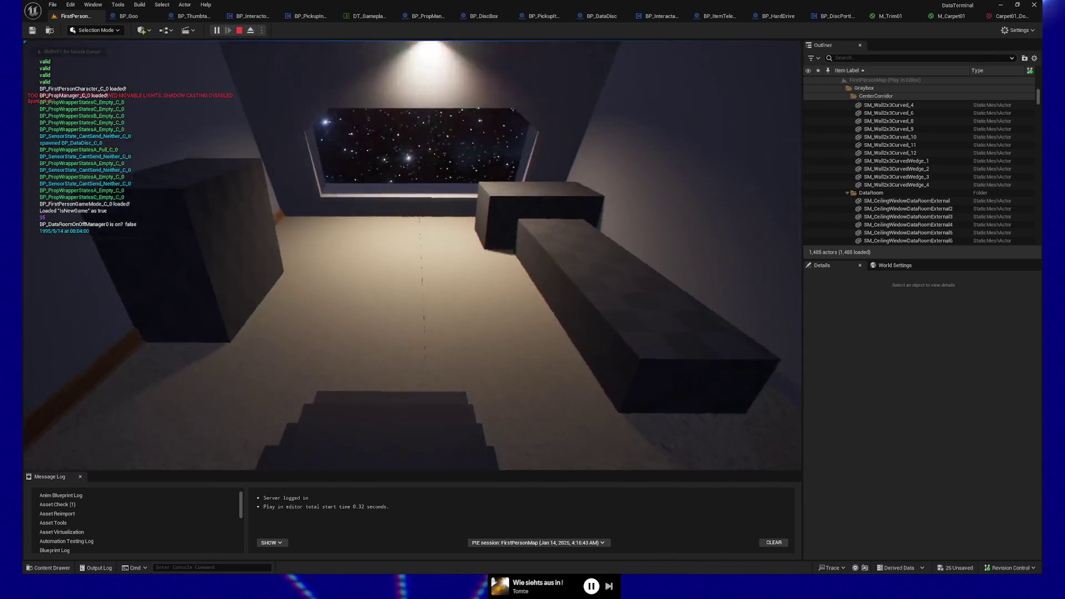
pyautogui.press('w')
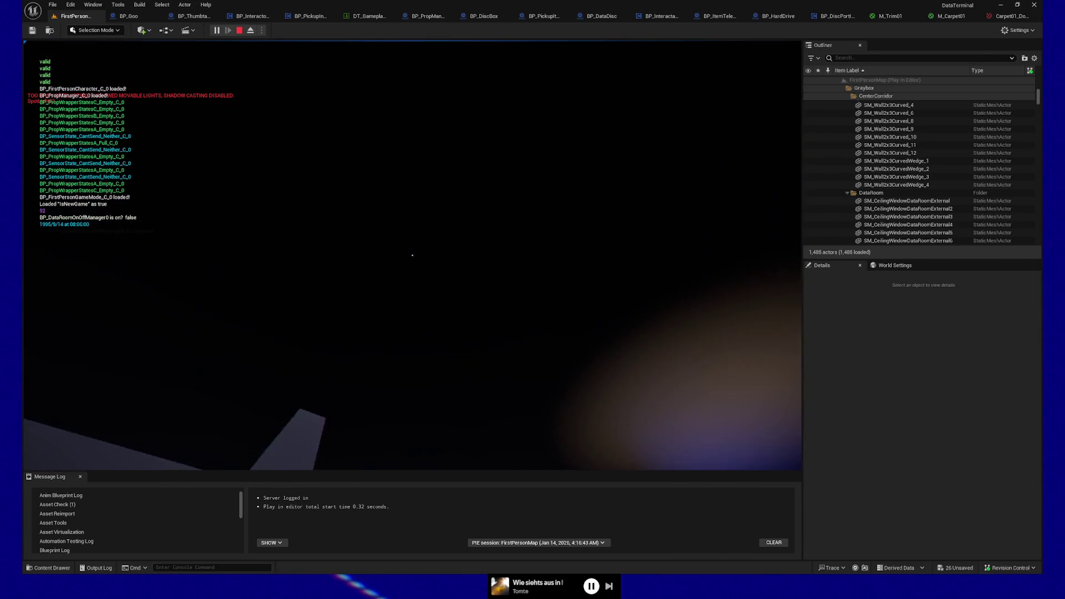
pyautogui.press('w')
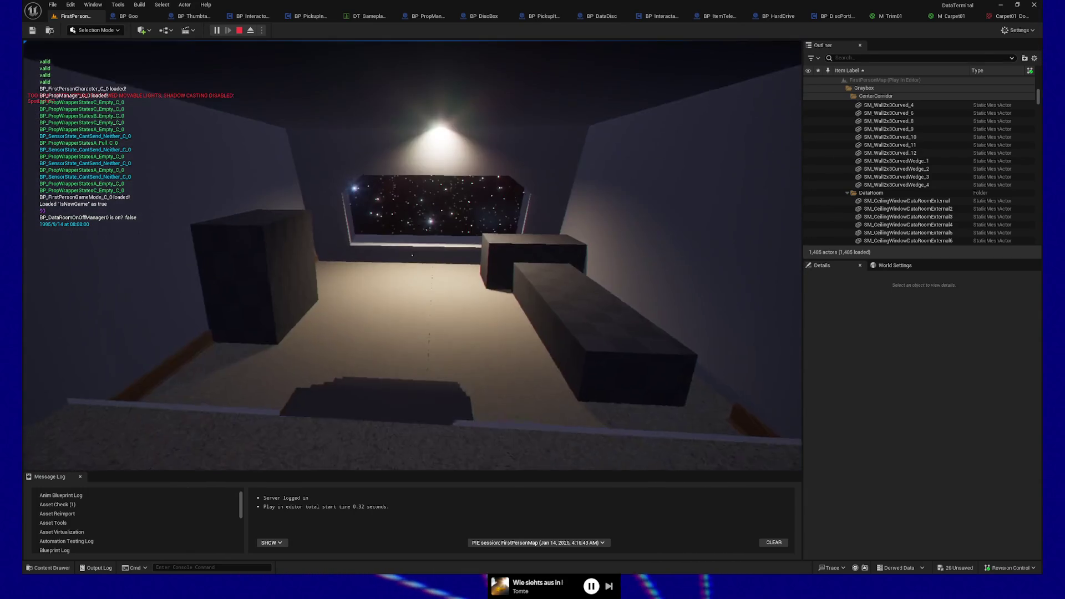
pyautogui.press('s')
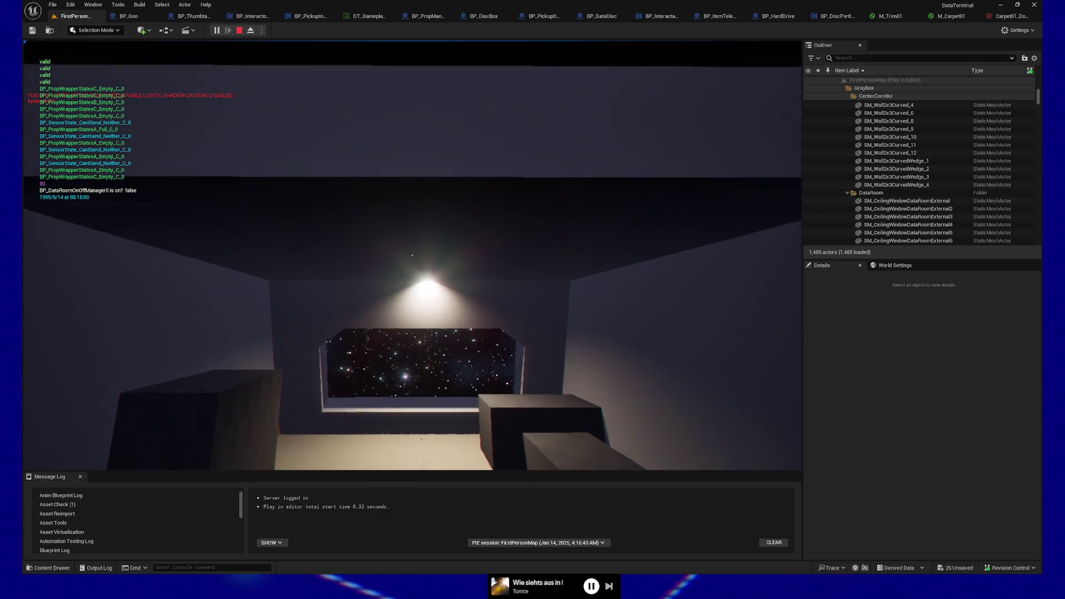
pyautogui.press('s')
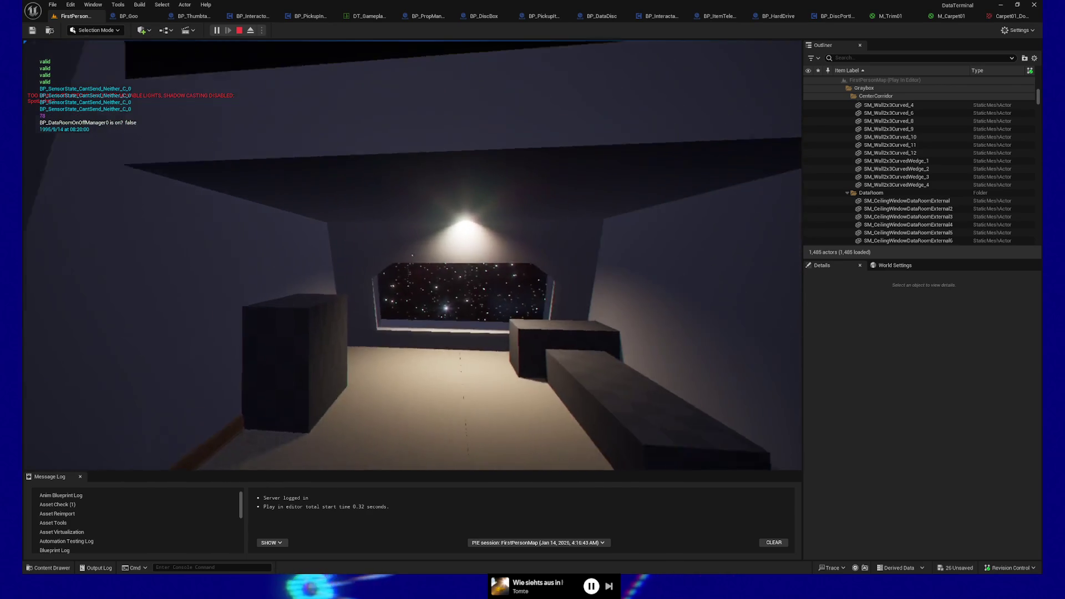
pyautogui.press('Escape')
pyautogui.click(413, 382)
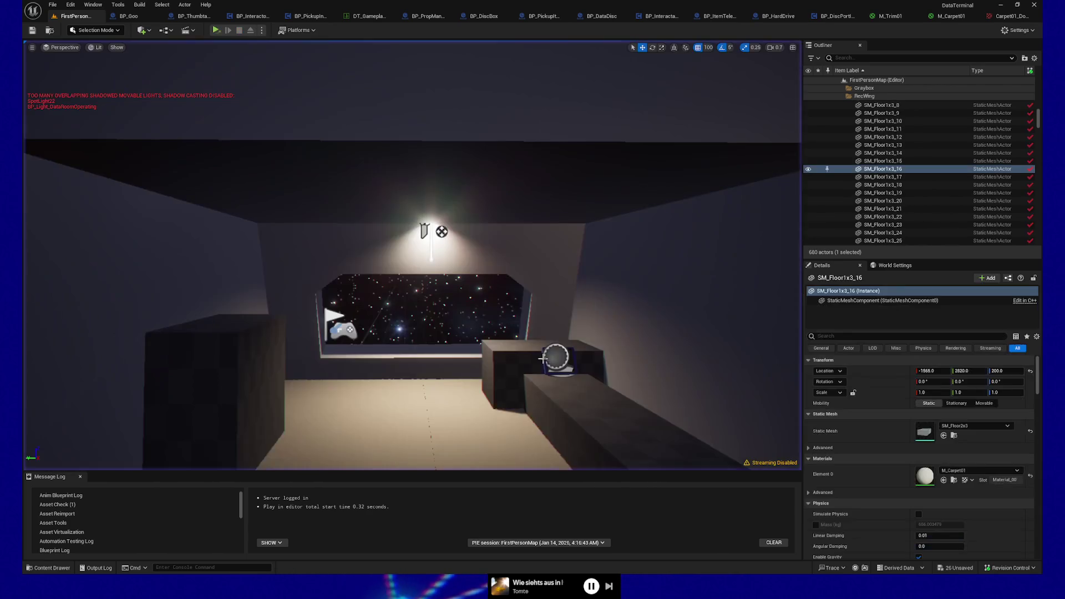
# Select four ceiling panels over the room and frame them in view
pyautogui.click(333, 233)
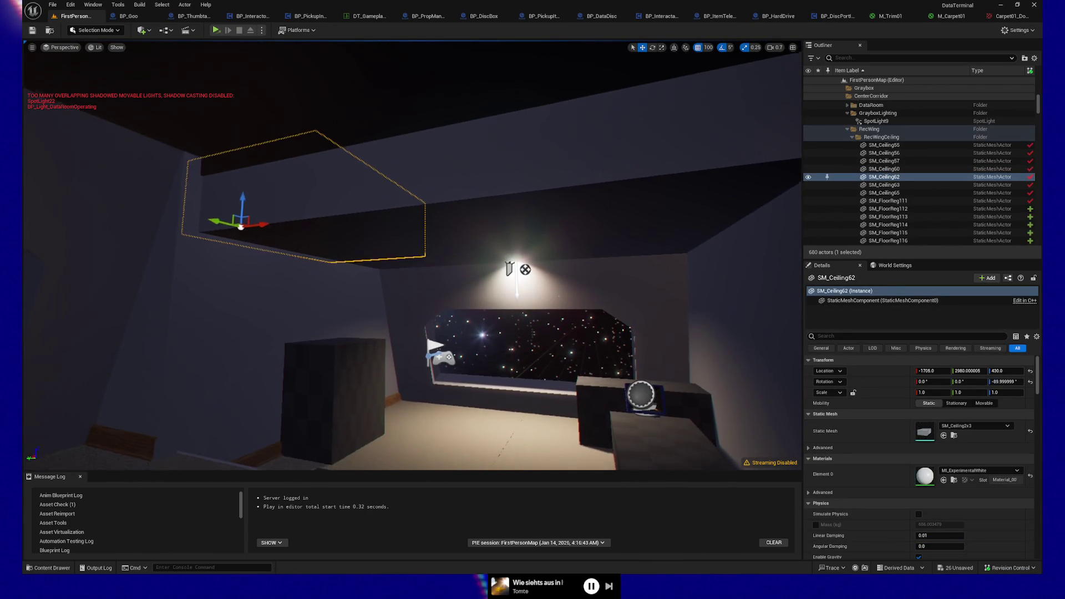
pyautogui.keyDown('ctrl'); pyautogui.click(400, 268); pyautogui.keyUp('ctrl')
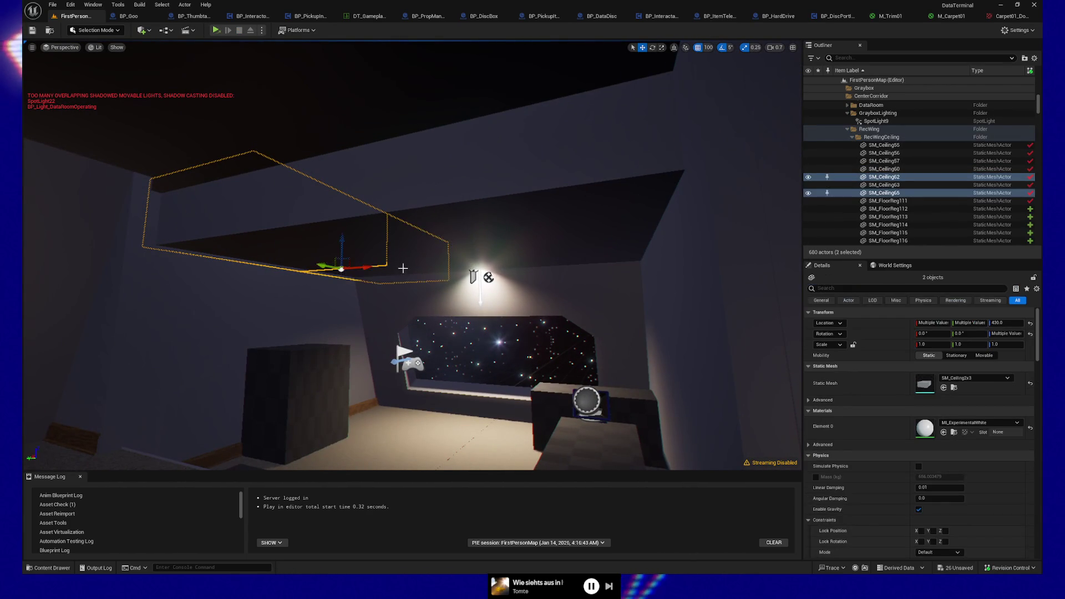
pyautogui.keyDown('ctrl'); pyautogui.click(394, 227); pyautogui.keyUp('ctrl')
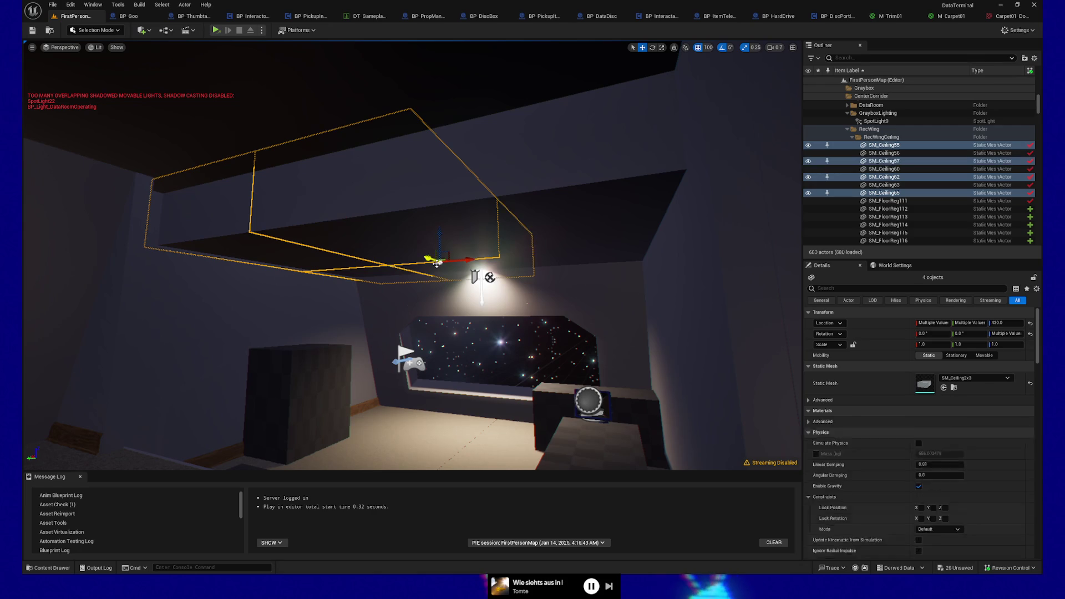
pyautogui.keyDown('ctrl'); pyautogui.click(544, 181); pyautogui.keyUp('ctrl')
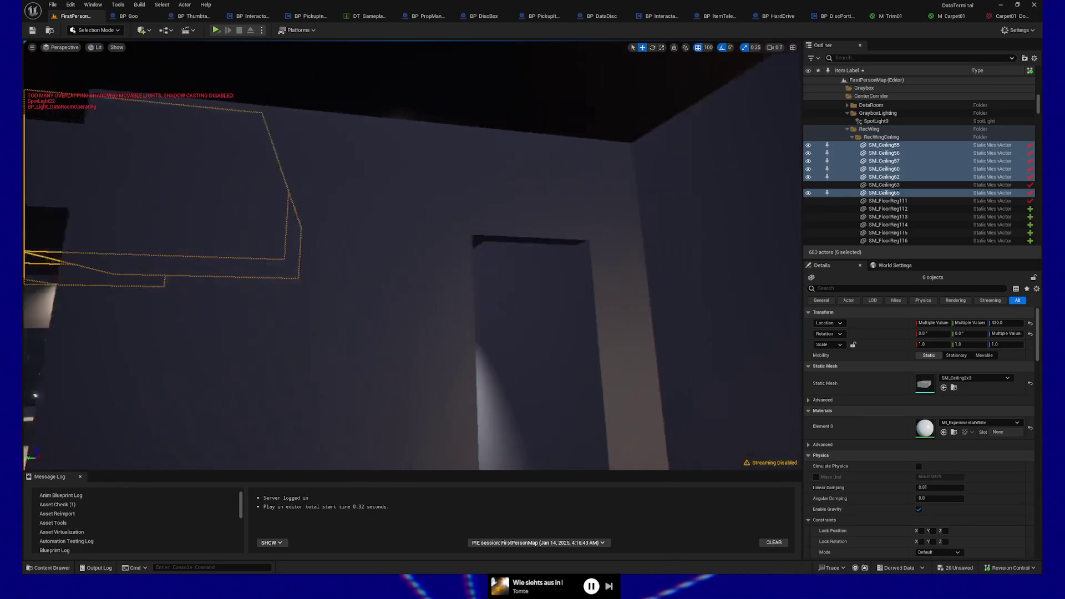
pyautogui.press('f')
pyautogui.moveTo(410, 255)
pyautogui.mouseDown()
pyautogui.moveTo(432, 247)
pyautogui.moveTo(411, 283)
pyautogui.moveTo(455, 222)
pyautogui.mouseUp()
# Delete ceiling panels SM_Ceiling56, SM_Ceiling60 and SM_Ceiling63
pyautogui.click(547, 107)
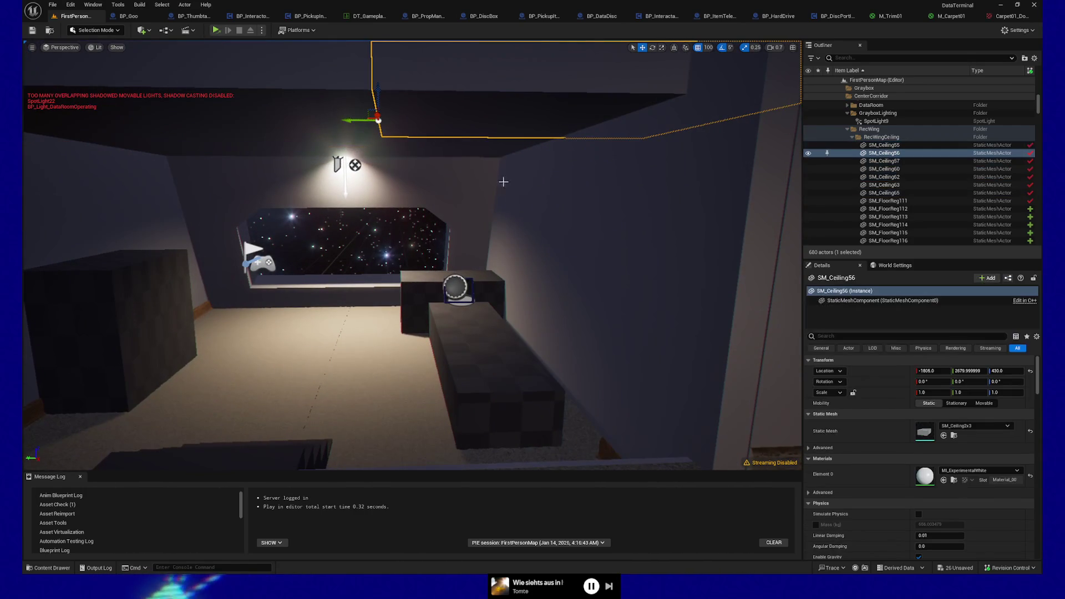
pyautogui.keyDown('ctrl'); pyautogui.click(484, 152); pyautogui.keyUp('ctrl')
pyautogui.press('Delete')
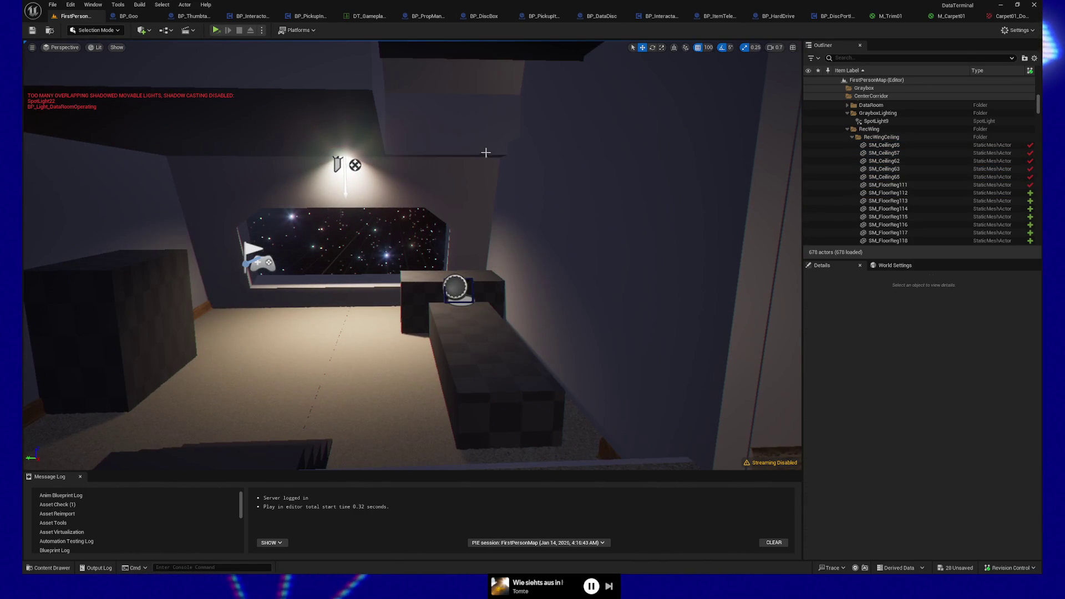
pyautogui.rightClick(484, 151)
pyautogui.click(466, 139)
pyautogui.press('Delete')
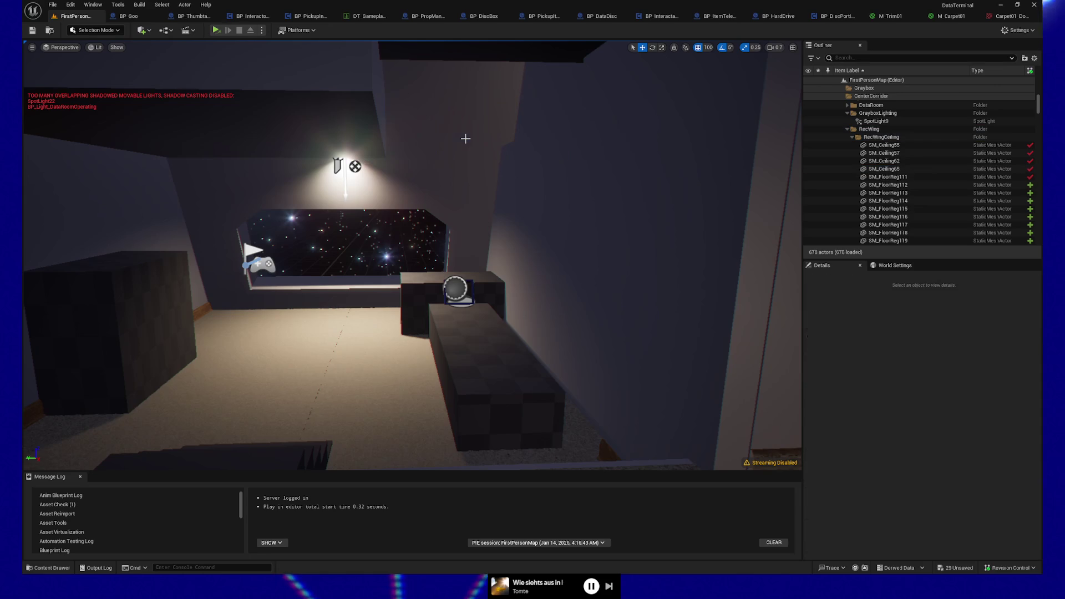
pyautogui.moveTo(465, 139); pyautogui.dragTo(462, 136)
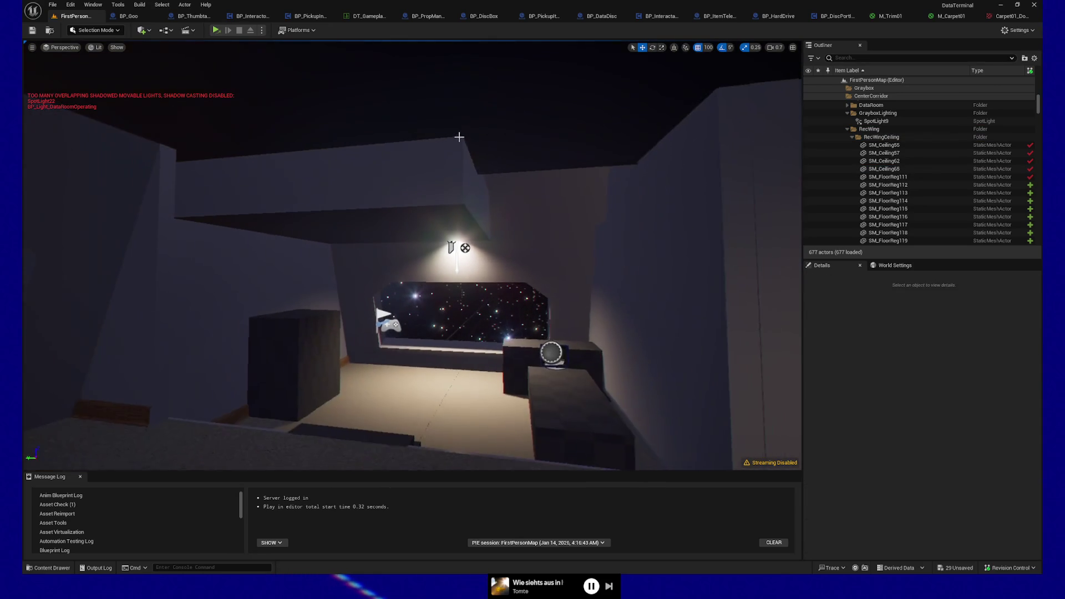
# Select the remaining ceiling pieces and set grid snapping to 10
pyautogui.click(460, 213)
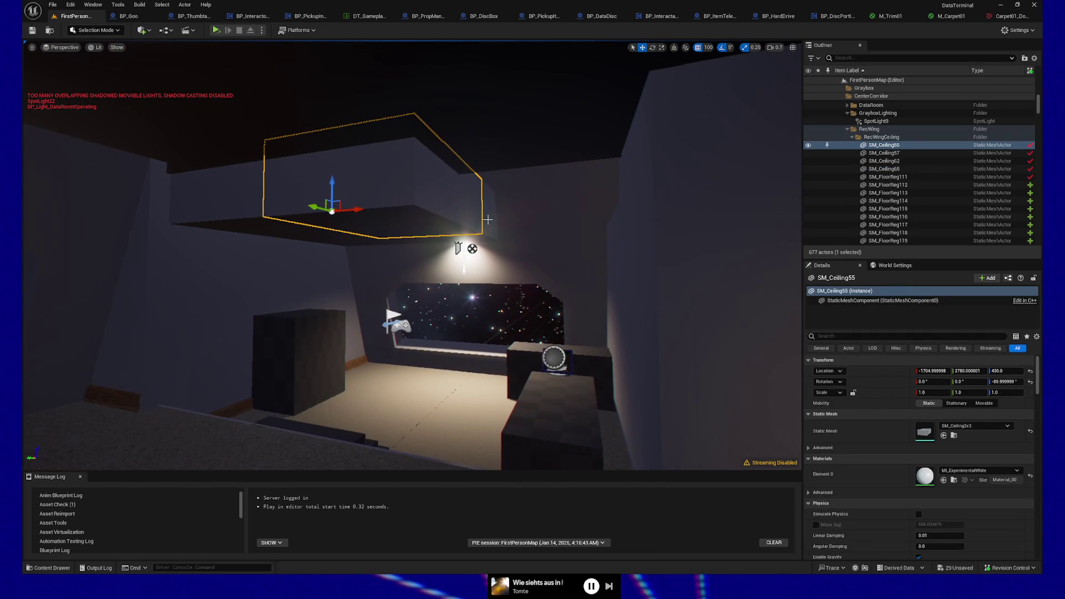
pyautogui.keyDown('ctrl'); pyautogui.click(487, 219); pyautogui.keyUp('ctrl')
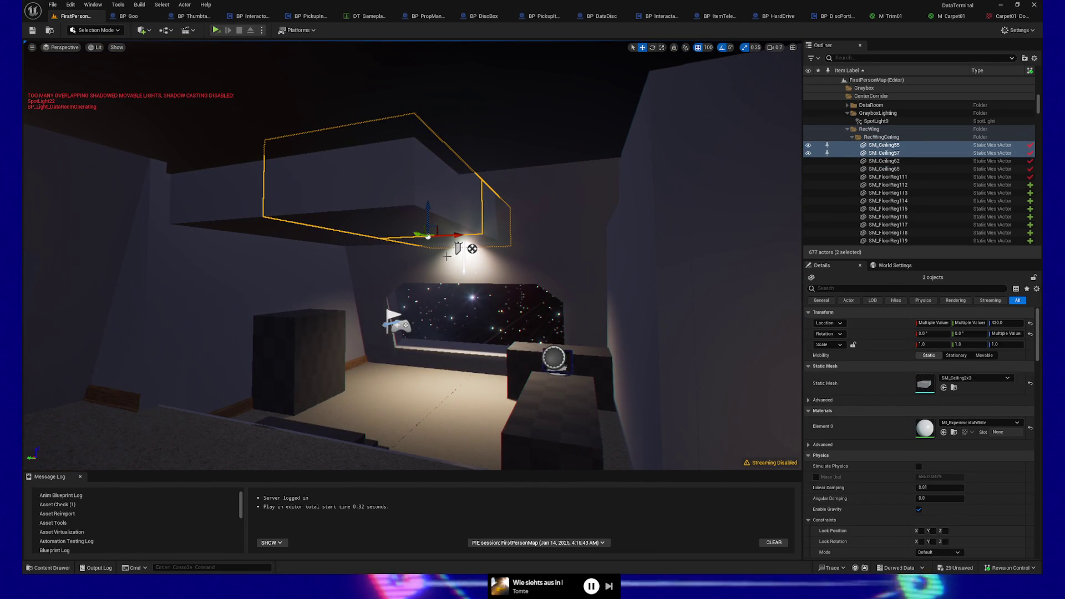
pyautogui.scroll(5, 372, 257)
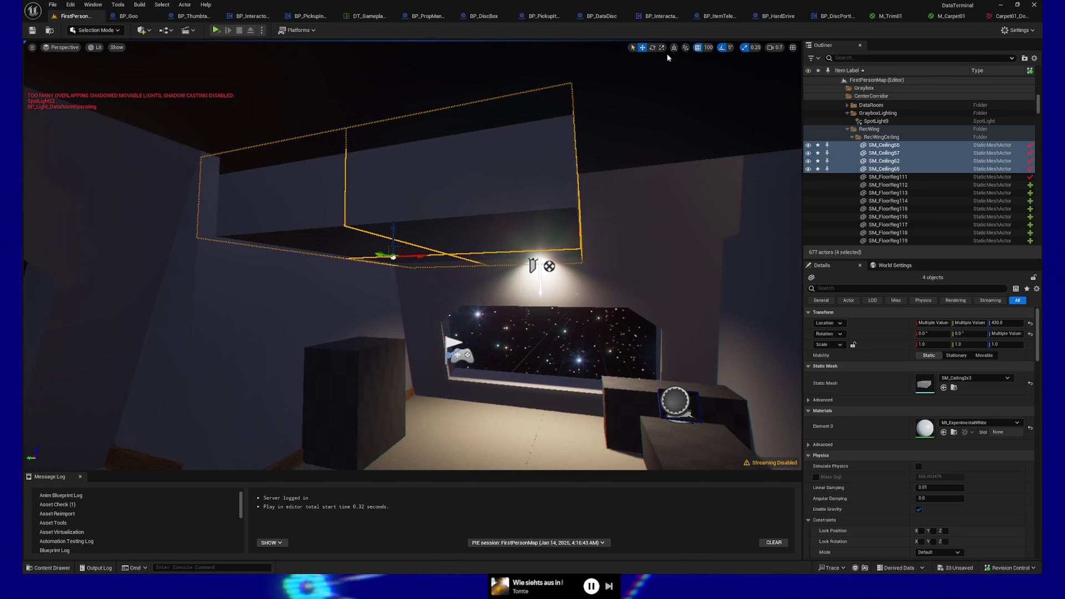
pyautogui.click(709, 48)
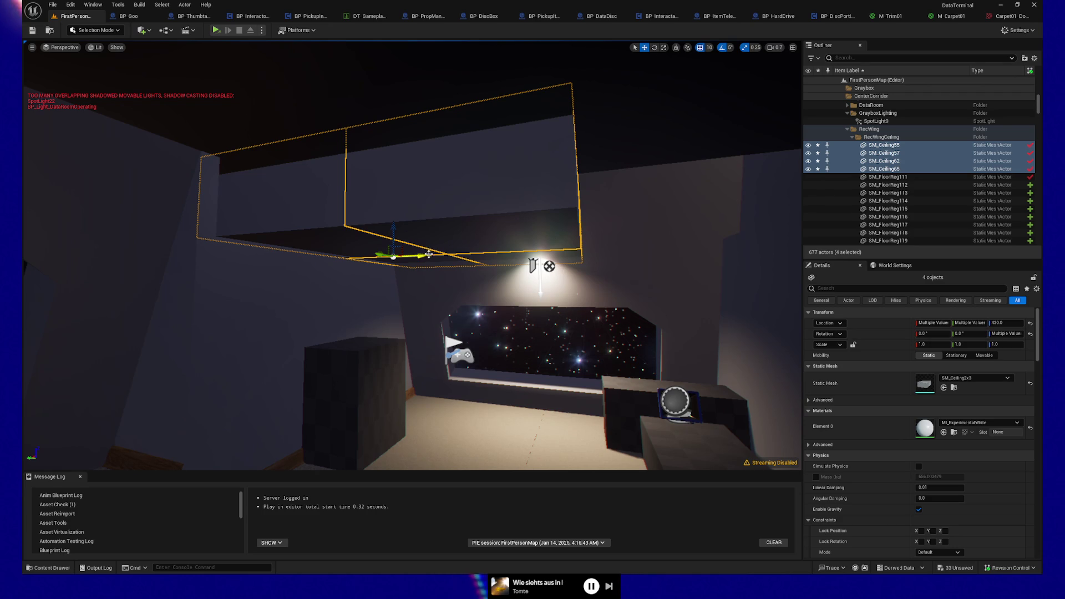
pyautogui.moveTo(412, 255); pyautogui.dragTo(355, 261)
pyautogui.moveTo(525, 273); pyautogui.dragTo(509, 249)
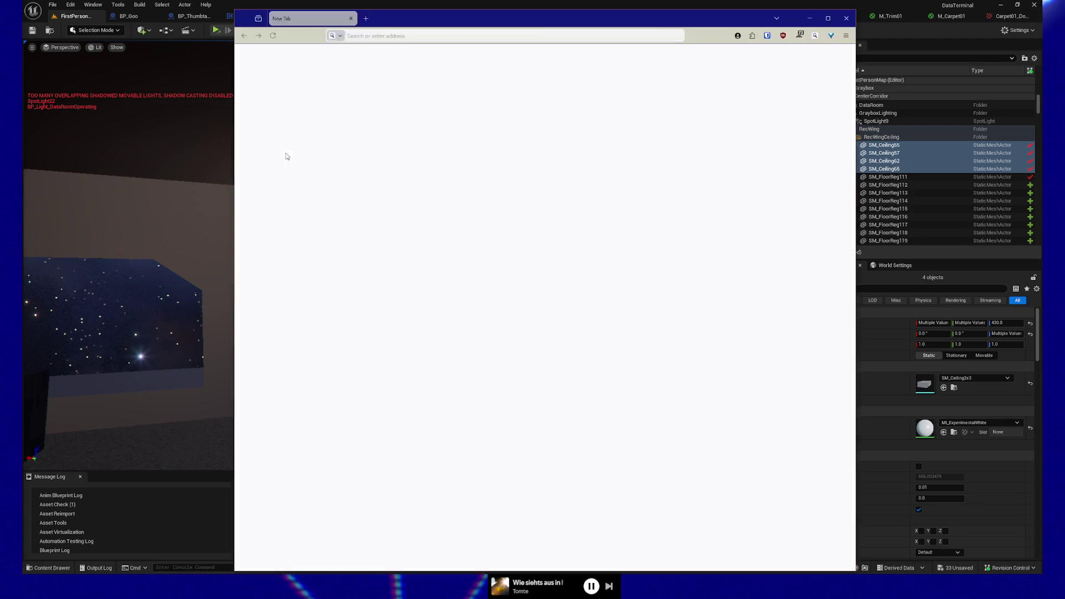
# Open the white Armstrong drop-ceiling photo in a new tab and zoom it to 240%
pyautogui.keyDown('ctrl'); pyautogui.scroll(6, 528, 316); pyautogui.keyUp('ctrl')
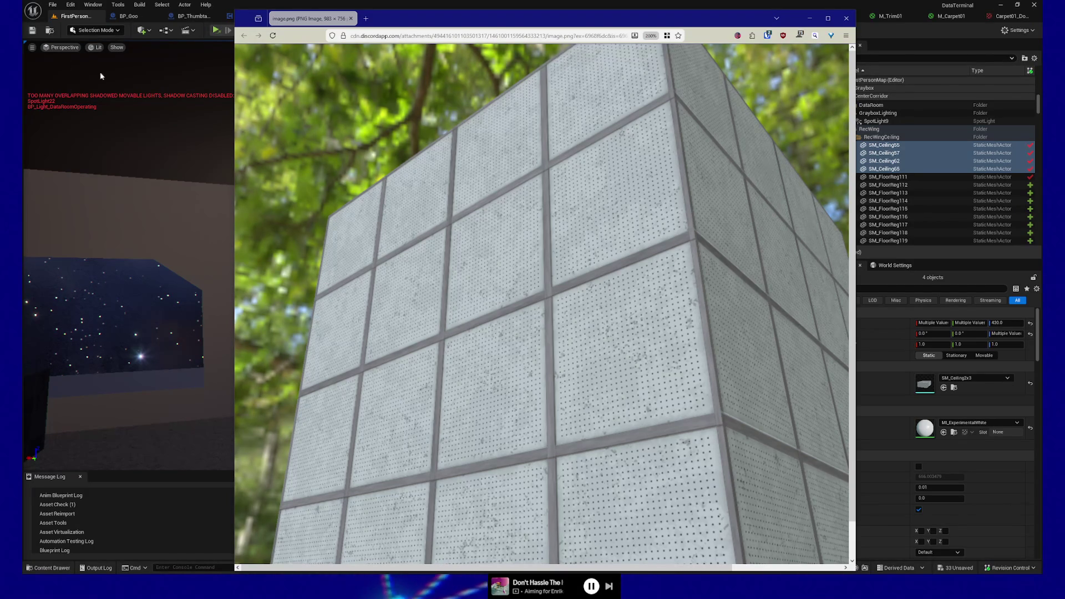
pyautogui.hotkey('ctrl', 'shift', 't')
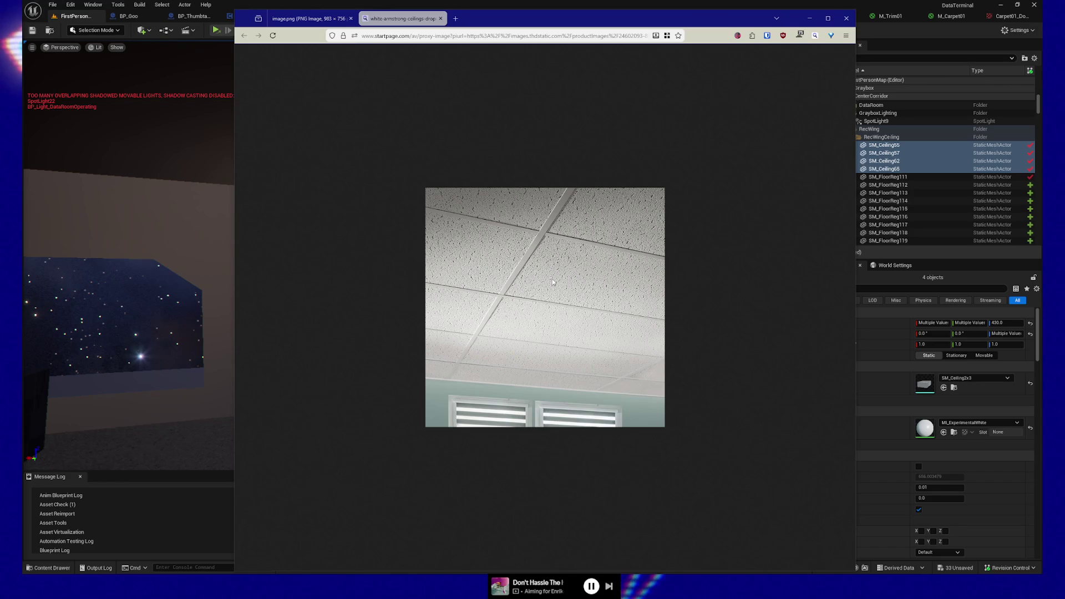
pyautogui.keyDown('ctrl'); pyautogui.scroll(5, 539, 287); pyautogui.keyUp('ctrl')
pyautogui.keyDown('ctrl'); pyautogui.scroll(1, 502, 239); pyautogui.keyUp('ctrl')
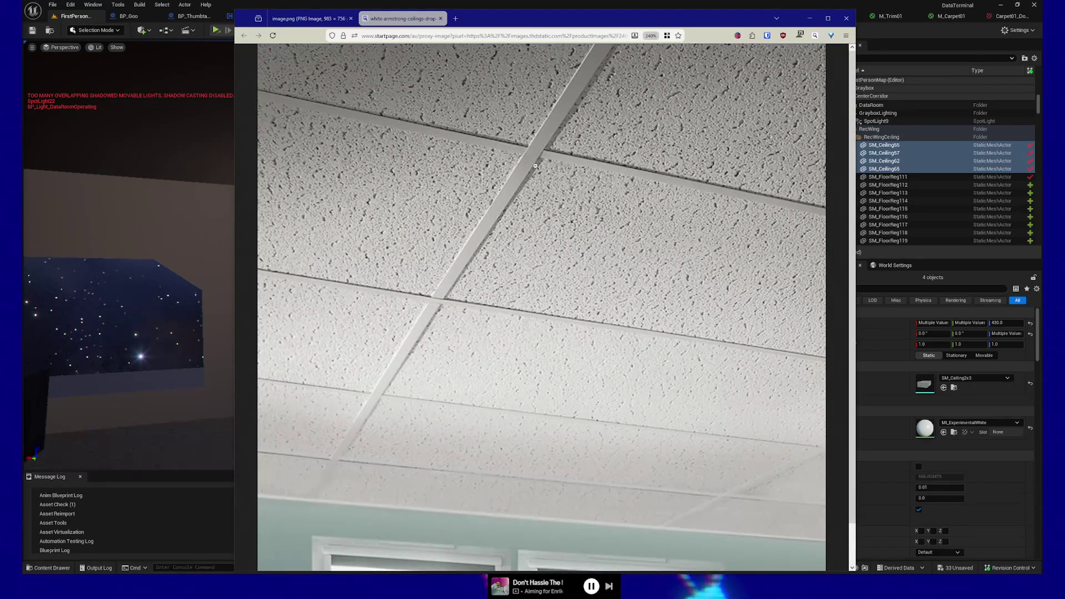
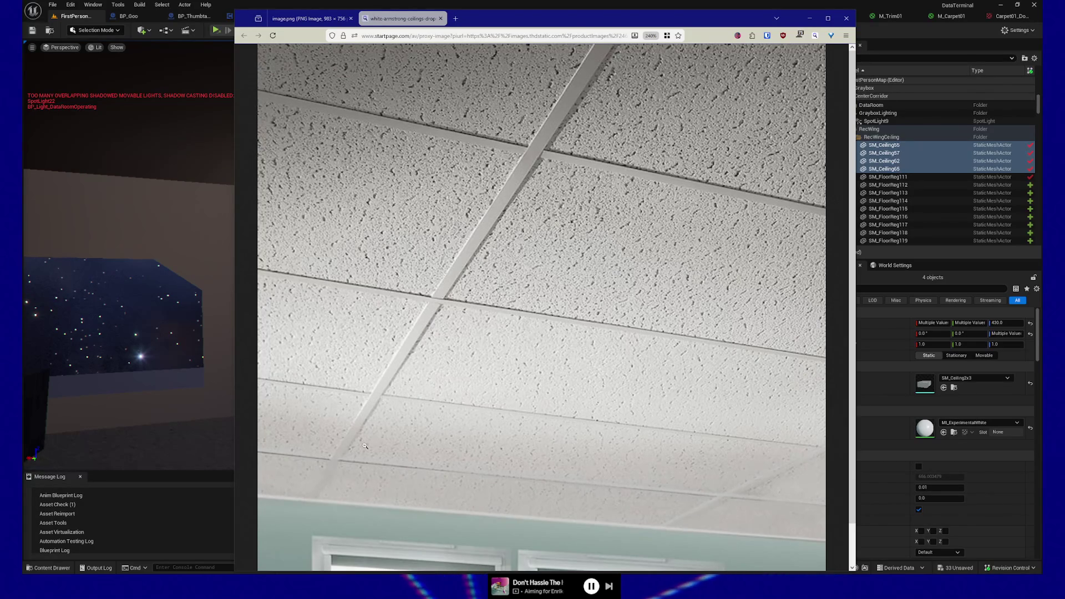
# Scroll the zoomed ceiling image, then open the suspended-tile, recessed-light ceiling photo in a new tab
pyautogui.scroll(-1, 530, 493)
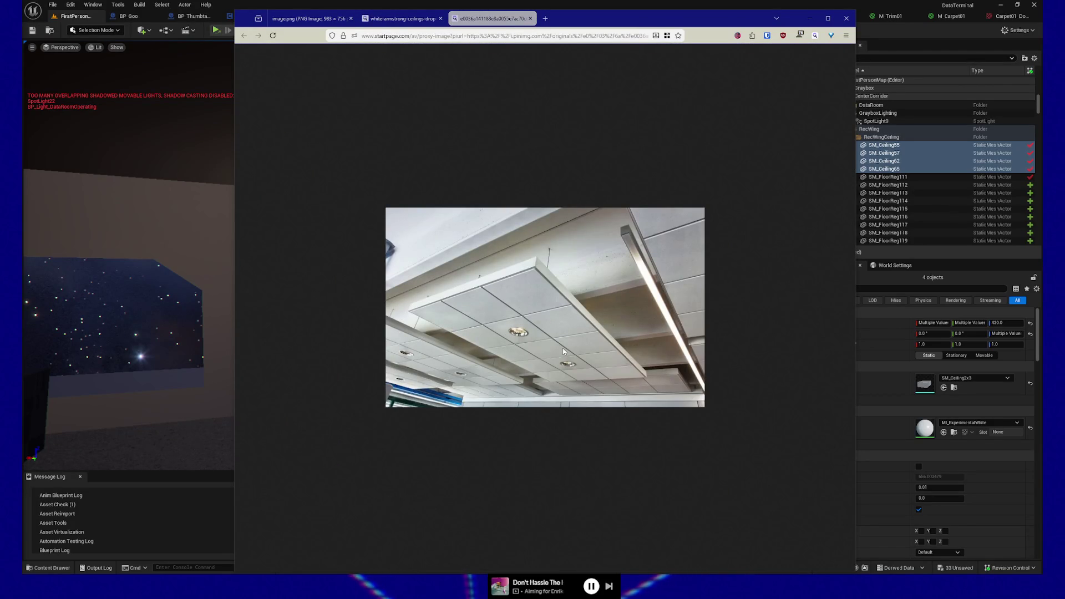
# Scroll around the zoomed suspended ceiling photo, then open drop-ceiling-tiles.jpg in a new tab
pyautogui.scroll(6, 563, 348)
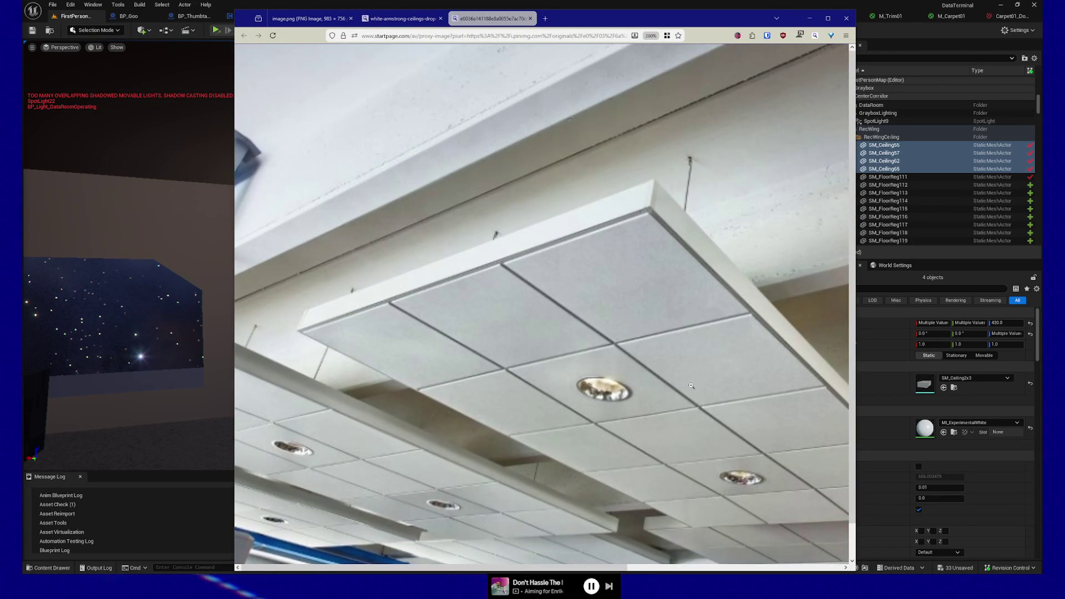
pyautogui.scroll(-1, 693, 405)
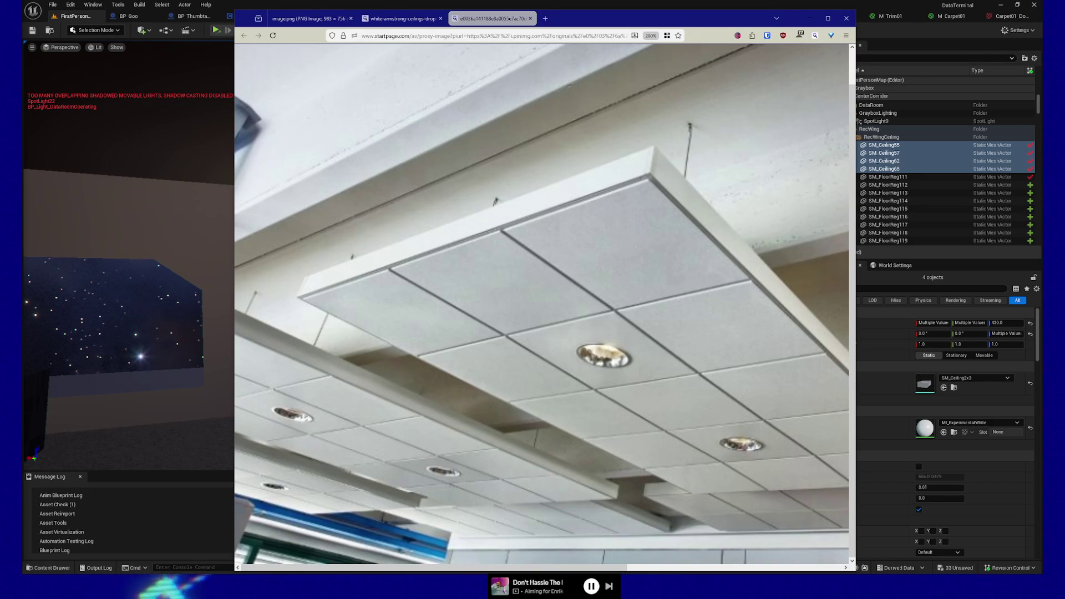
pyautogui.moveTo(488, 200)
pyautogui.mouseDown()
pyautogui.moveTo(414, 169)
pyautogui.moveTo(582, 43)
pyautogui.moveTo(582, 20)
pyautogui.mouseUp()
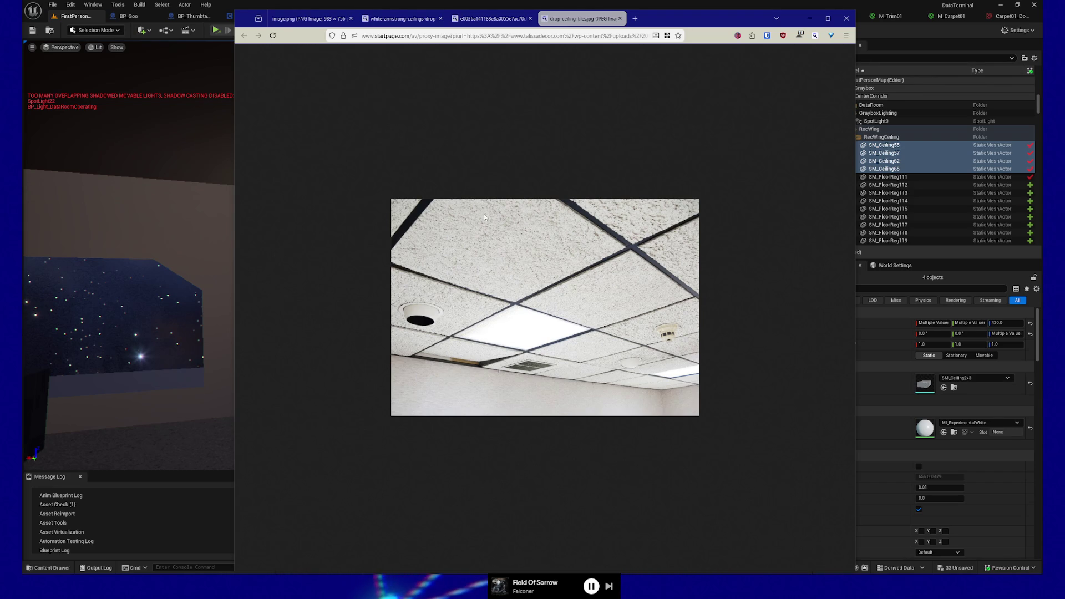
# Drag Capture-1.jpg and the Armstrong acoustic ceiling image onto the tab bar as new tabs
pyautogui.moveTo(495, 105); pyautogui.dragTo(657, 69)
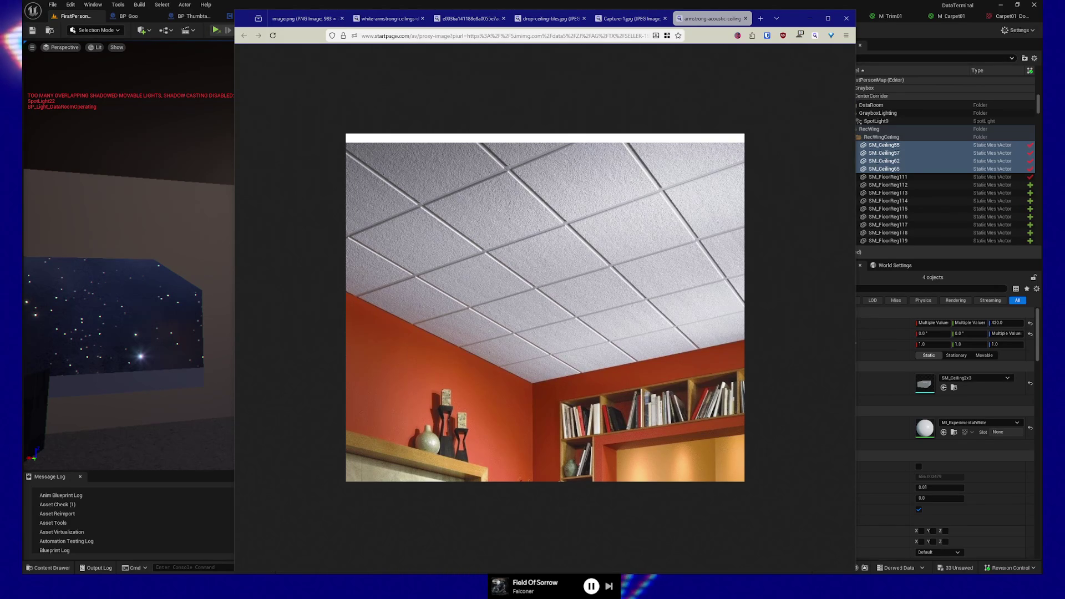
# Open another drop-ceiling photo in a new tab and view the retro office photo gallery fullscreen
pyautogui.moveTo(742, 60); pyautogui.dragTo(760, 18)
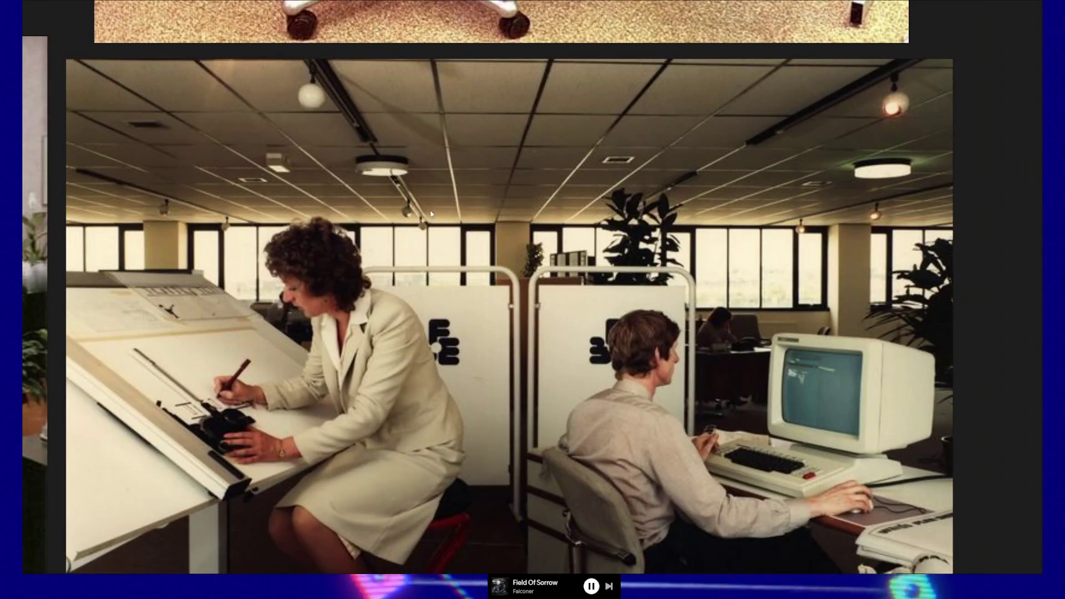
# Minimise Firefox to return to the Unreal level showing the RecWingCeiling SM_Ceiling meshes
pyautogui.moveTo(66, 8)
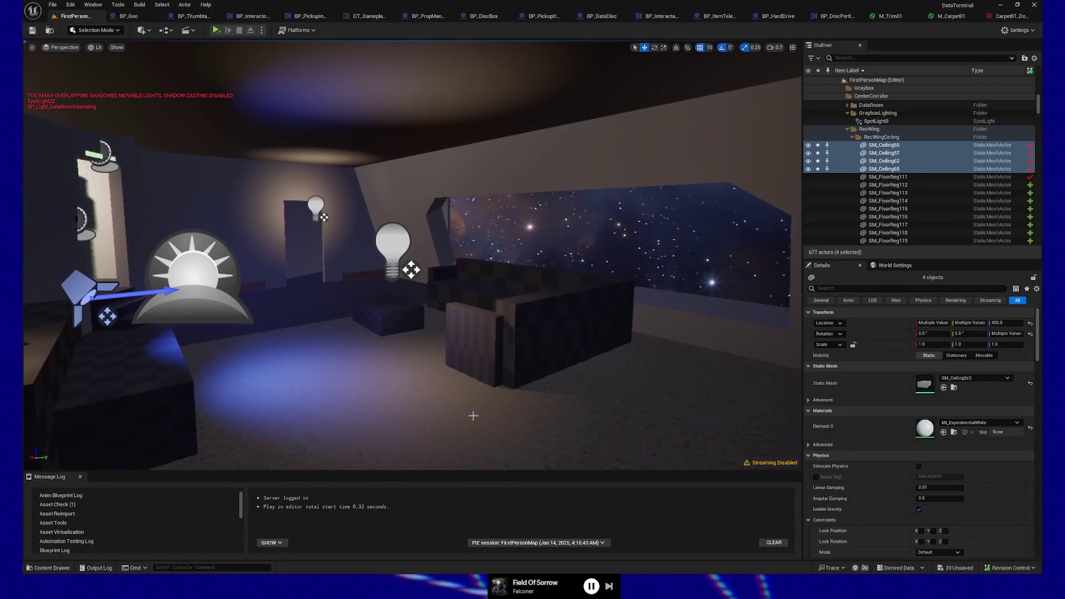
# Play from a chosen floor spot and walk through the corridors to the desk computer
pyautogui.rightClick(471, 399)
pyautogui.click(485, 408)
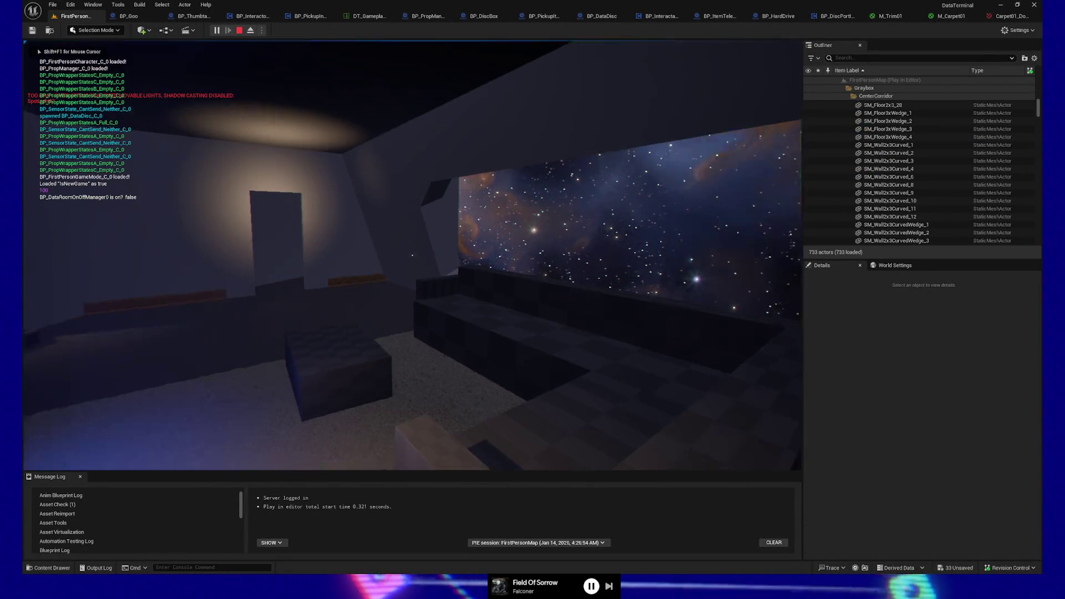
pyautogui.press('w')
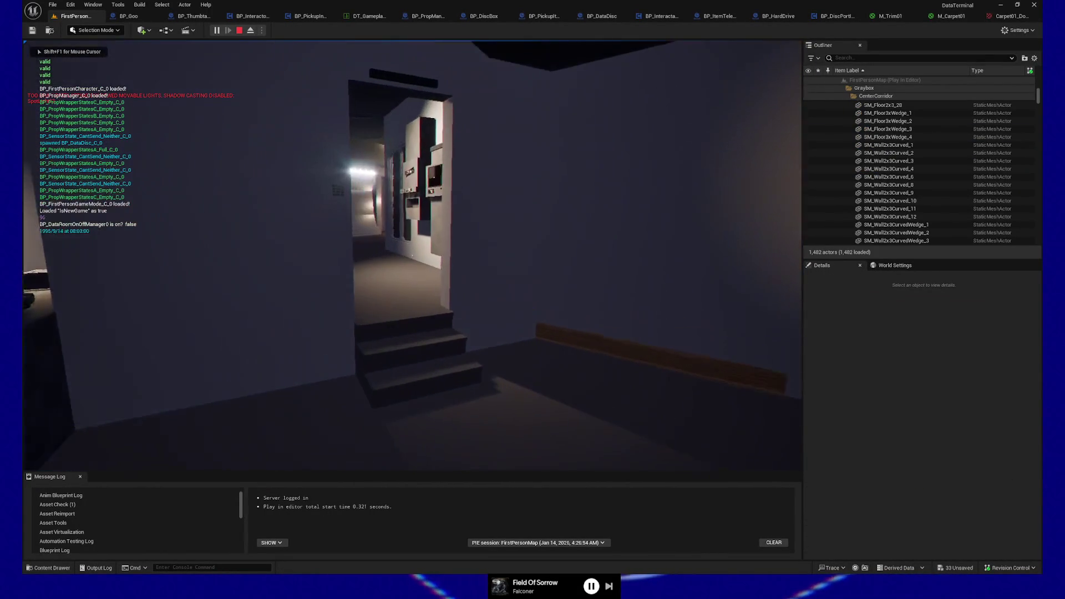
pyautogui.press('w')
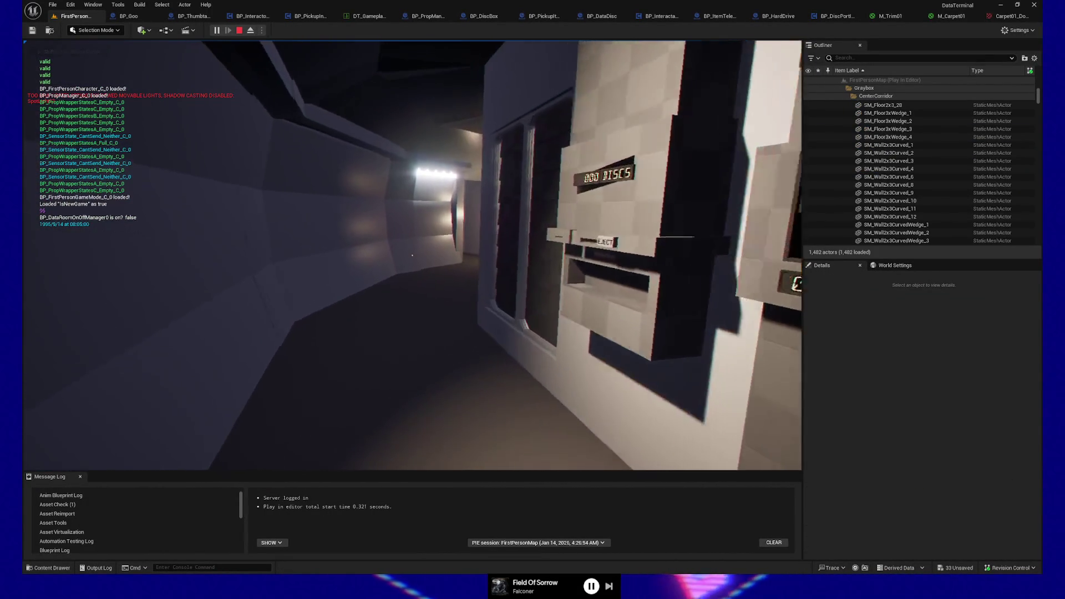
pyautogui.press('w')
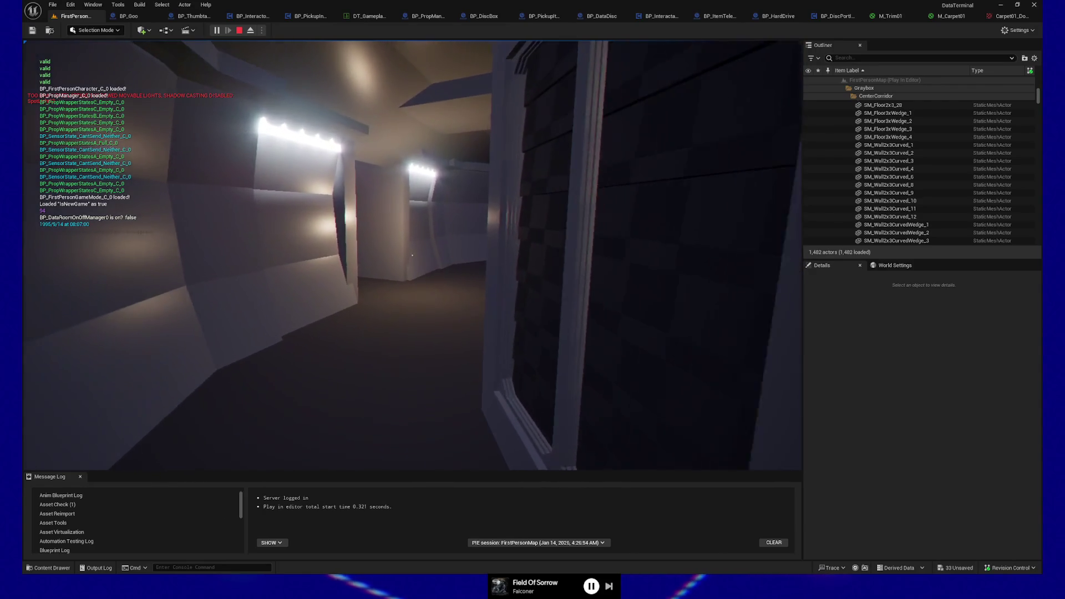
pyautogui.press('w')
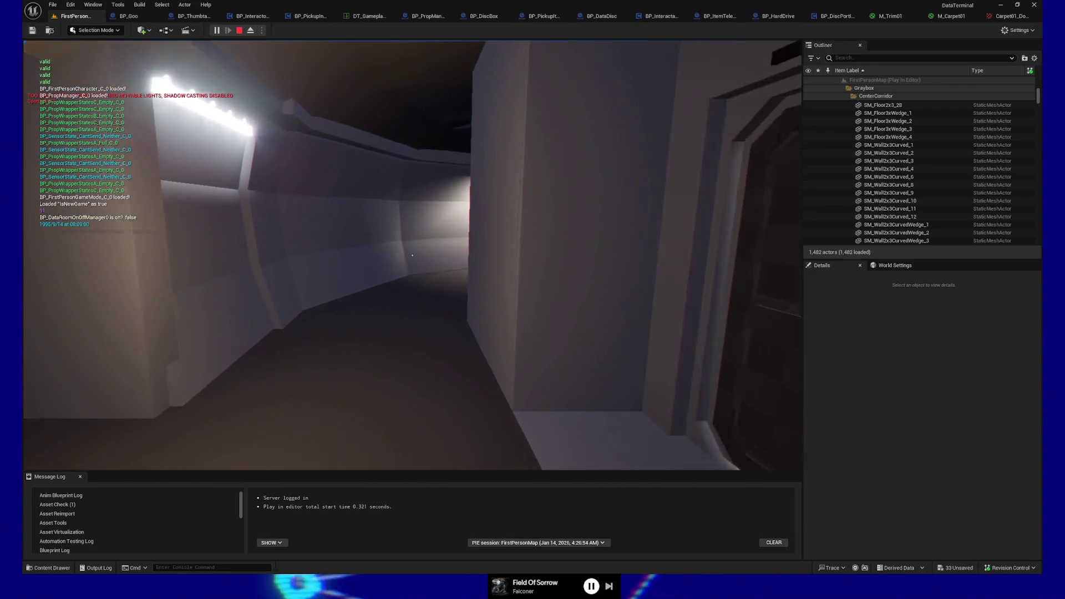
pyautogui.press('w')
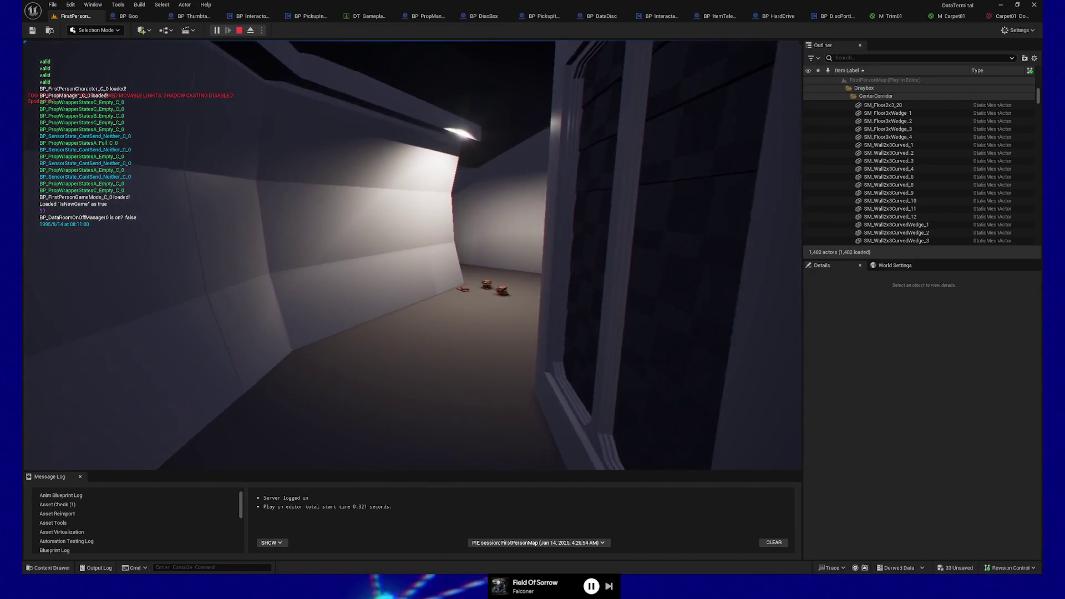
pyautogui.press('w')
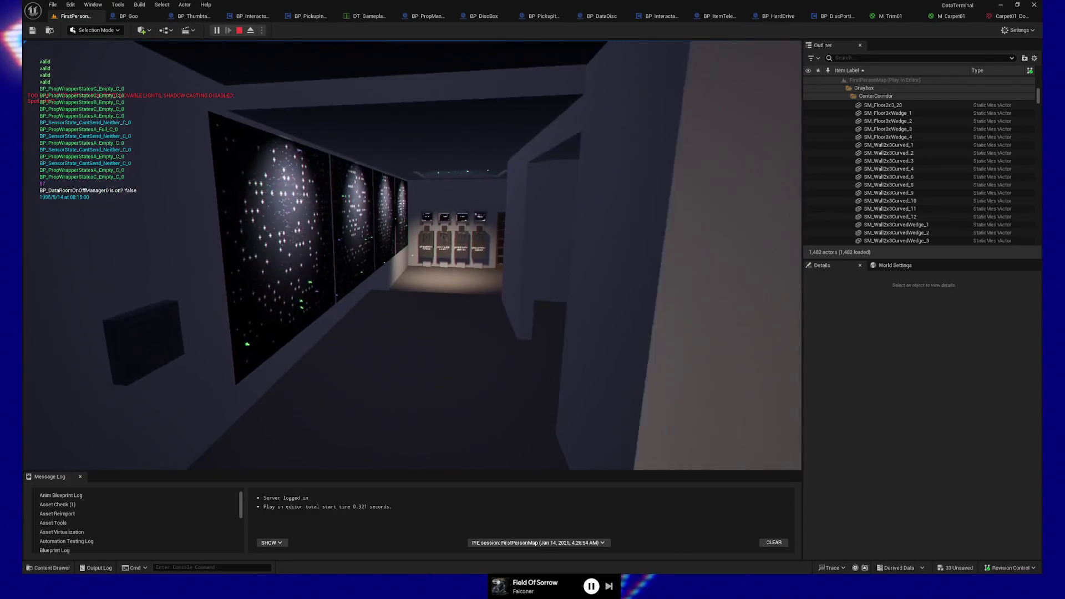
pyautogui.press('w')
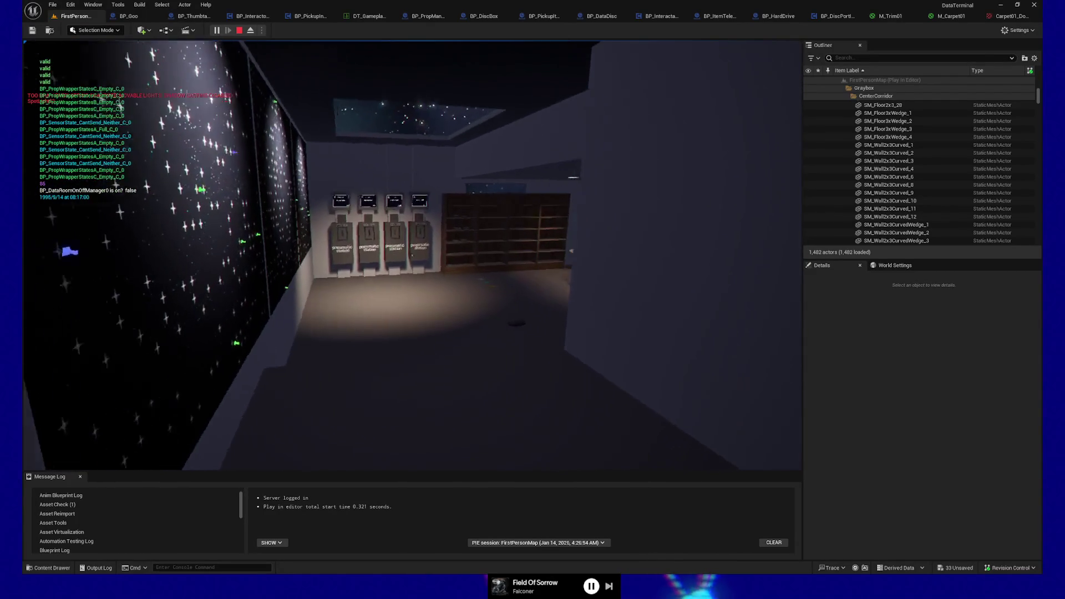
pyautogui.press('w')
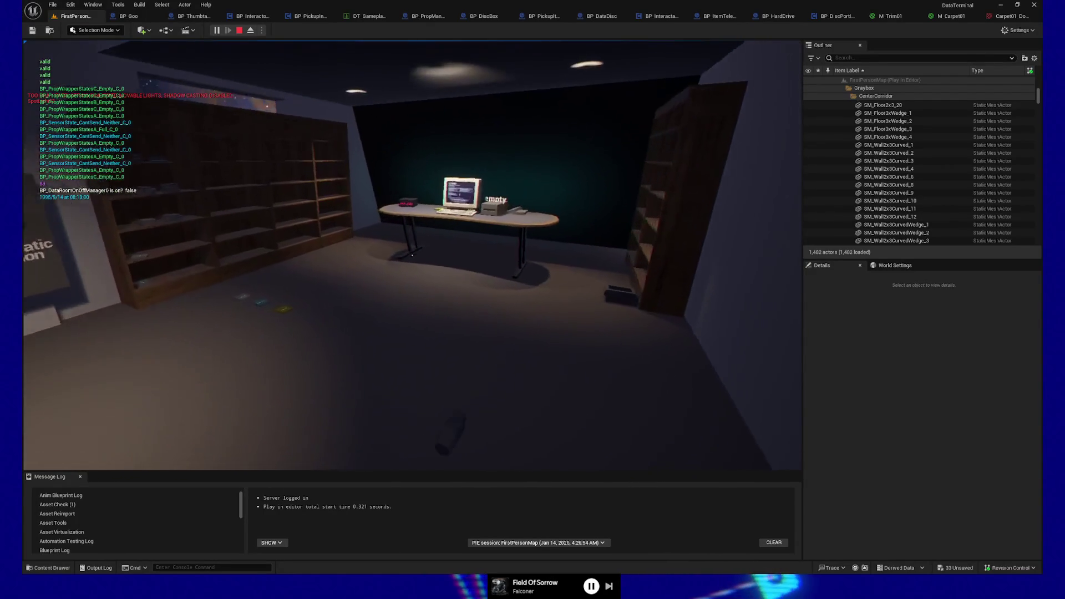
pyautogui.press('w')
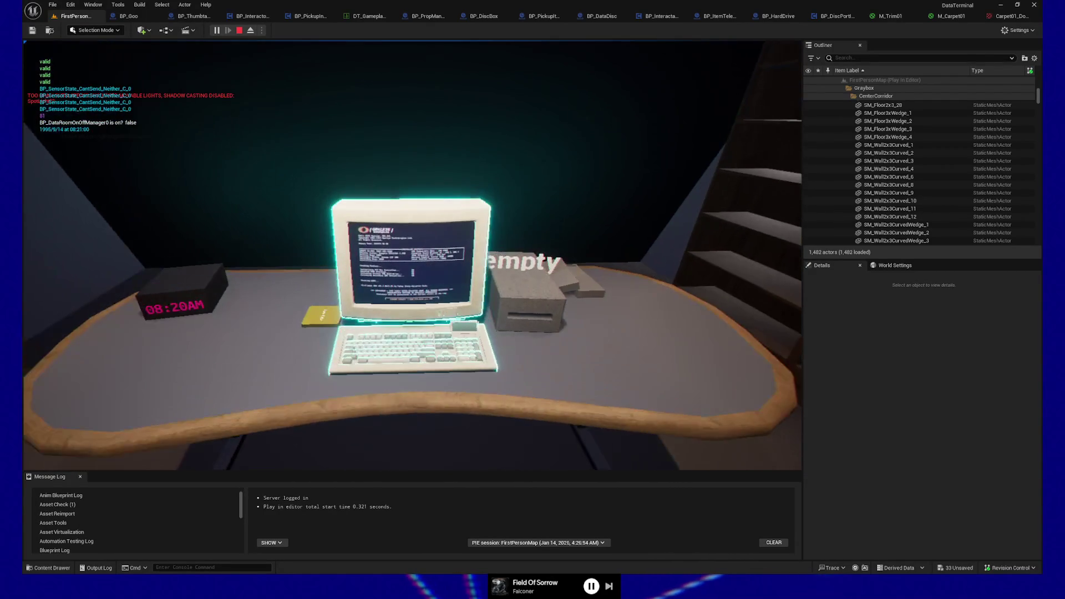
# Pick up the Raw Data card, insert it into the disc drive, view the dashboard, then pause
pyautogui.press('w')
pyautogui.press('e')
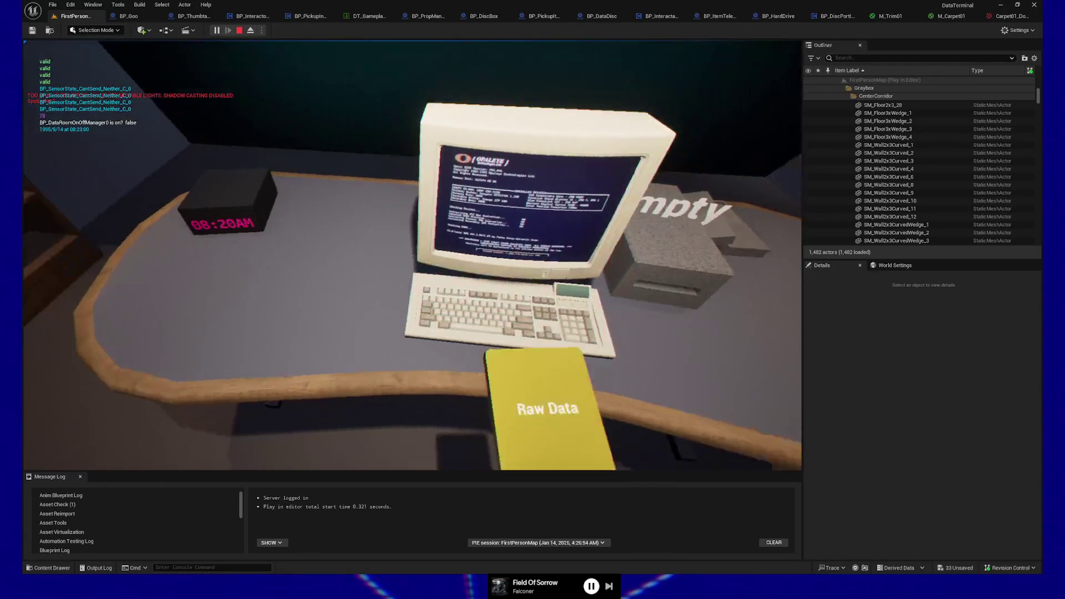
pyautogui.press('e')
pyautogui.press('a')
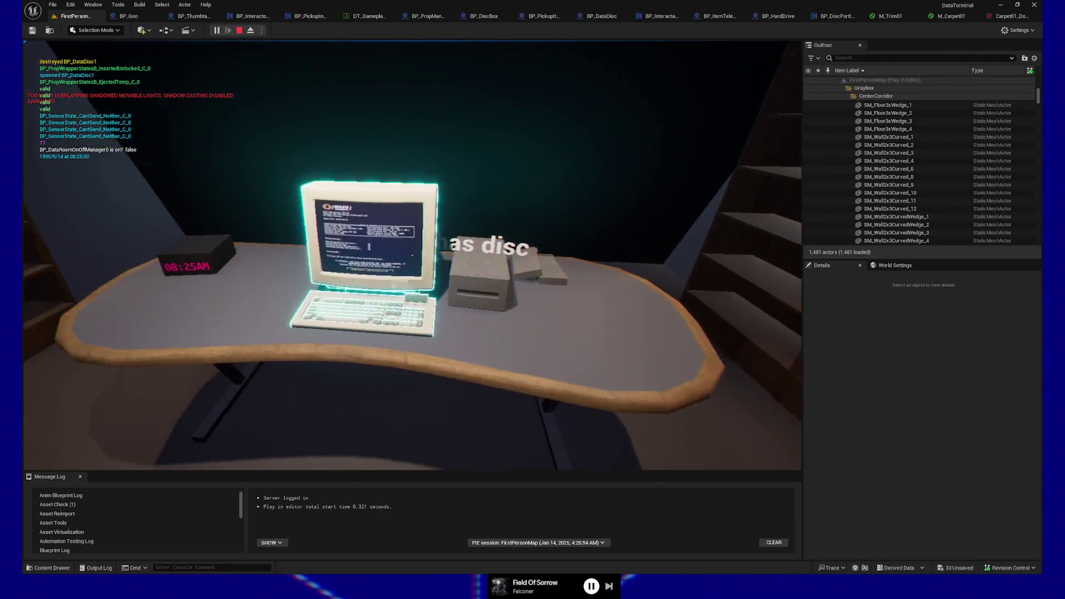
pyautogui.press('e')
pyautogui.press('Escape')
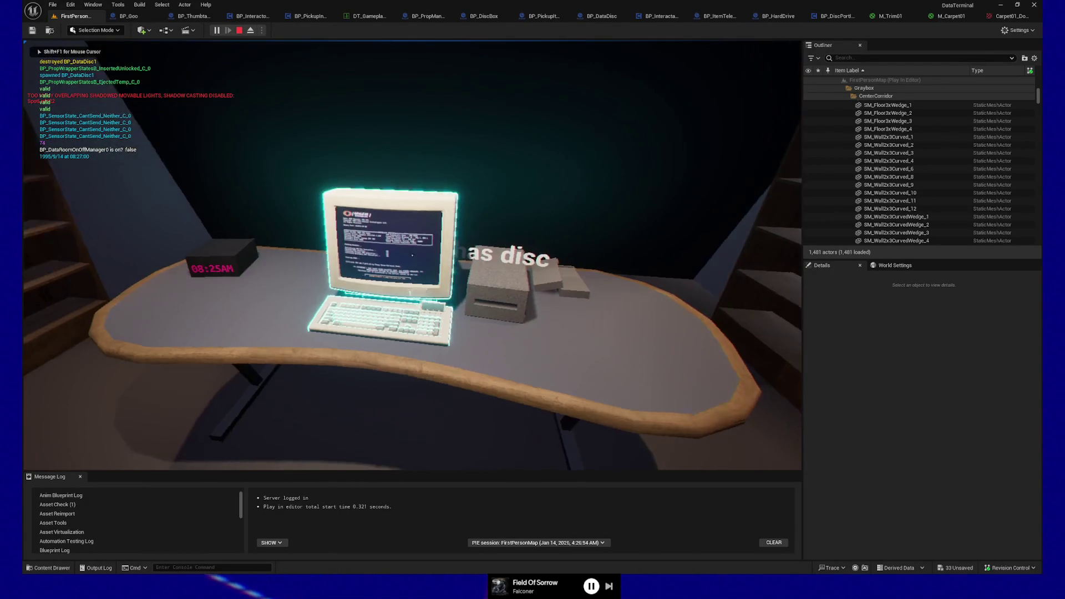
pyautogui.press('Escape')
pyautogui.press('Escape')
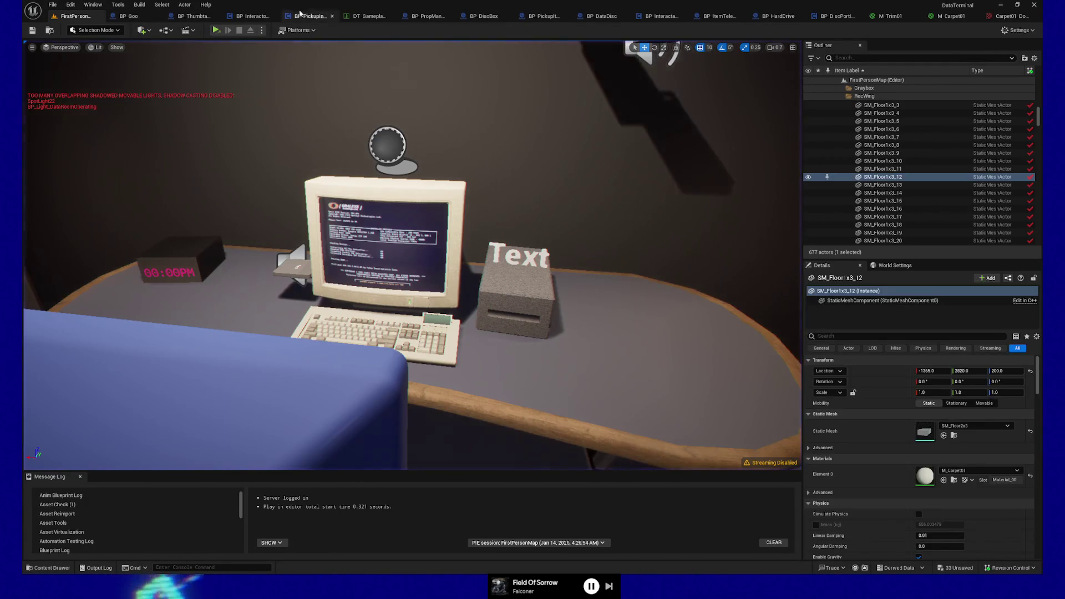
# Open BP_PickupInteractable and launch the level as a Standalone Game
pyautogui.click(302, 17)
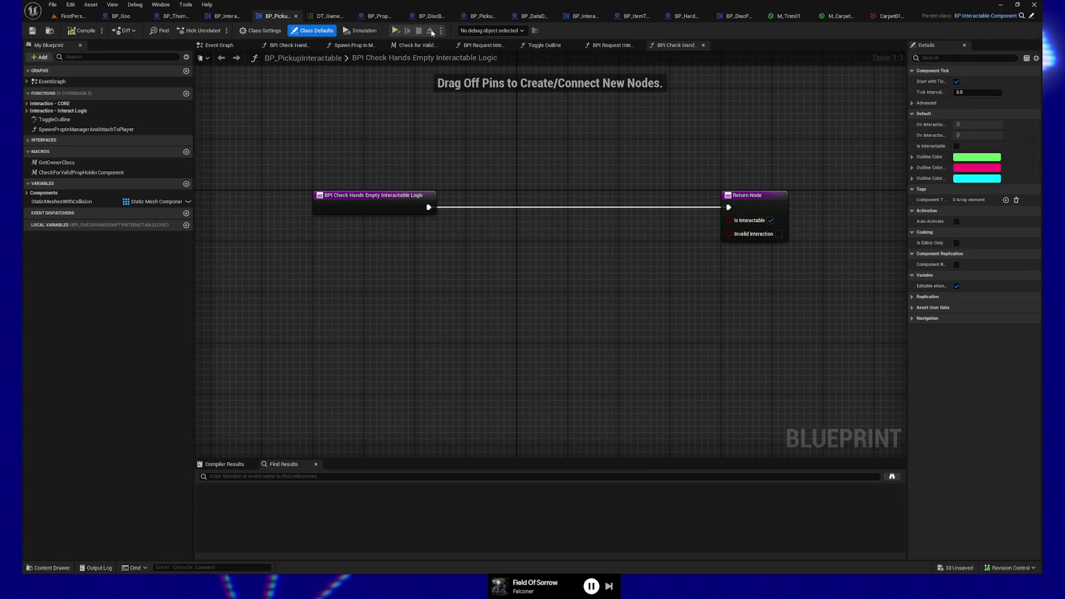
pyautogui.click(442, 30)
pyautogui.click(472, 62)
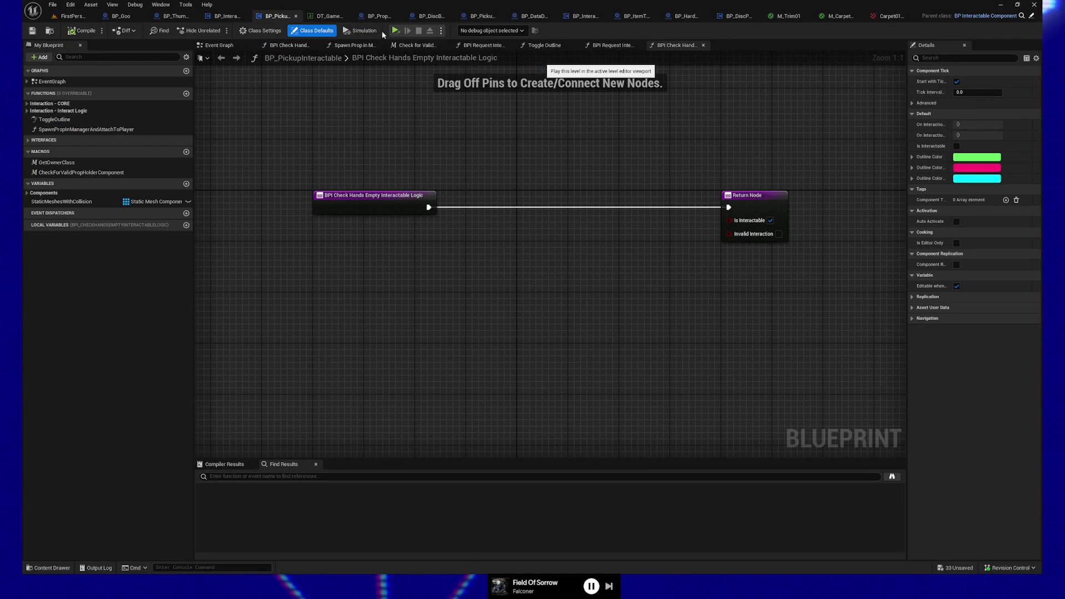
pyautogui.click(403, 37)
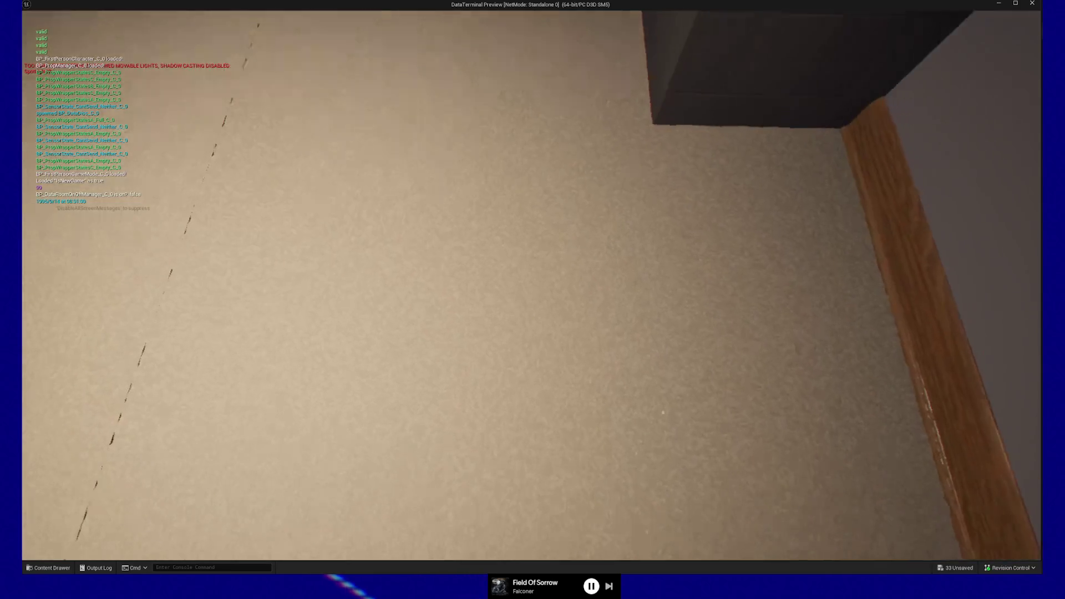
# Walk down the steps and through the doorway, picking up the Cleaned Data card
pyautogui.press('w')
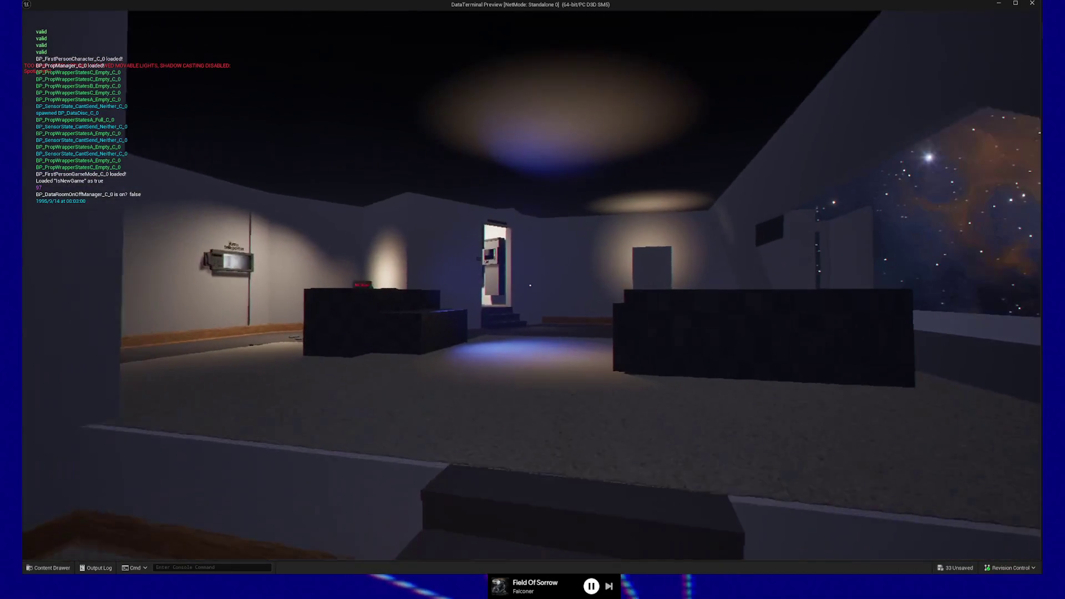
pyautogui.press('w')
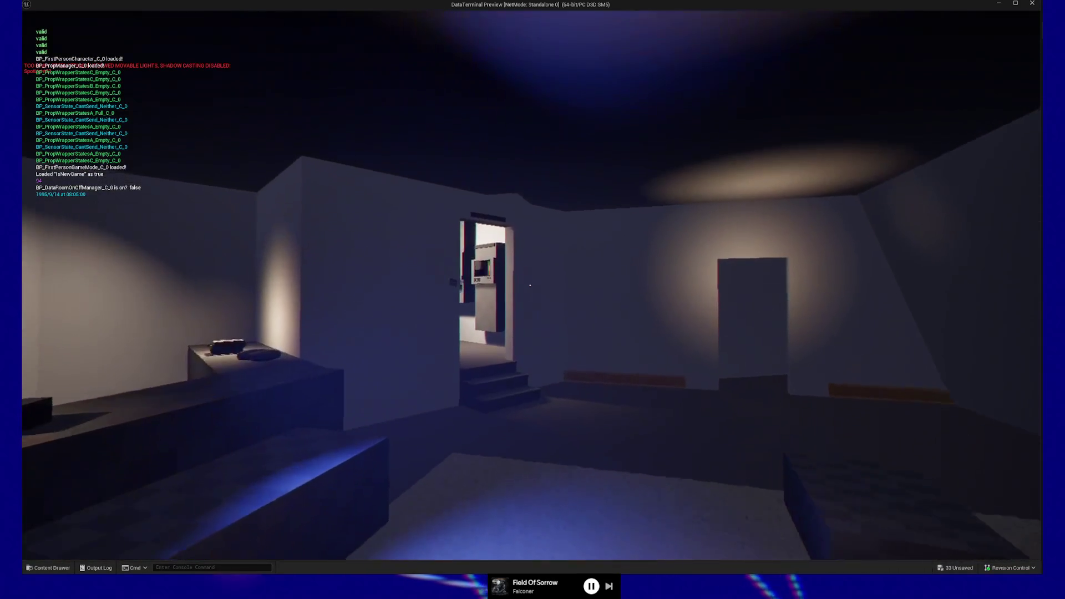
pyautogui.press('w')
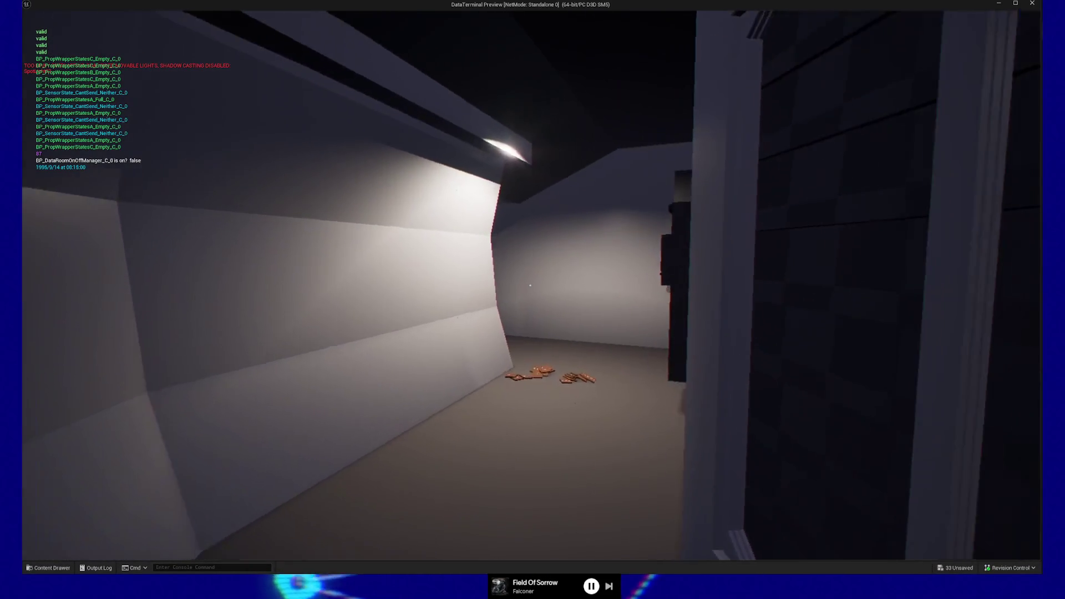
pyautogui.press('e')
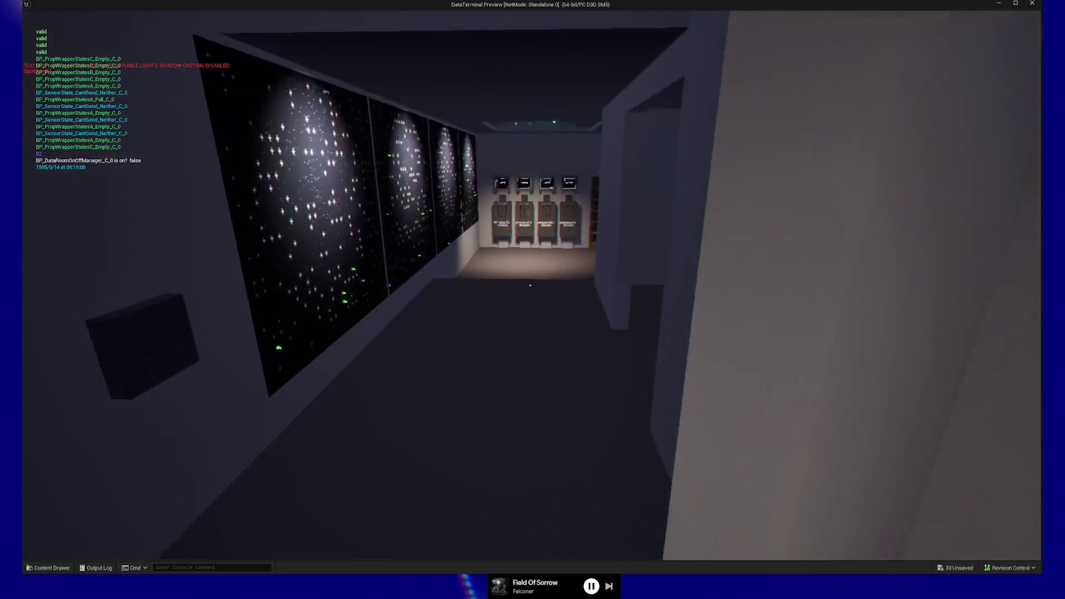
# Walk past the pneumatic stations to the desk and insert the Raw Data disc to show the dashboard
pyautogui.press('w')
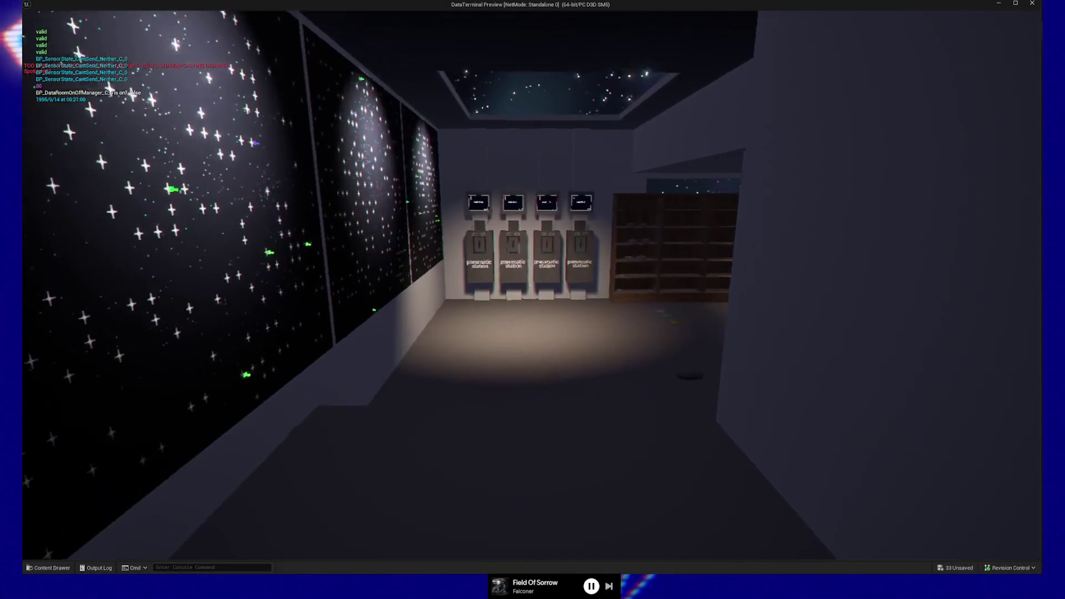
pyautogui.press('w')
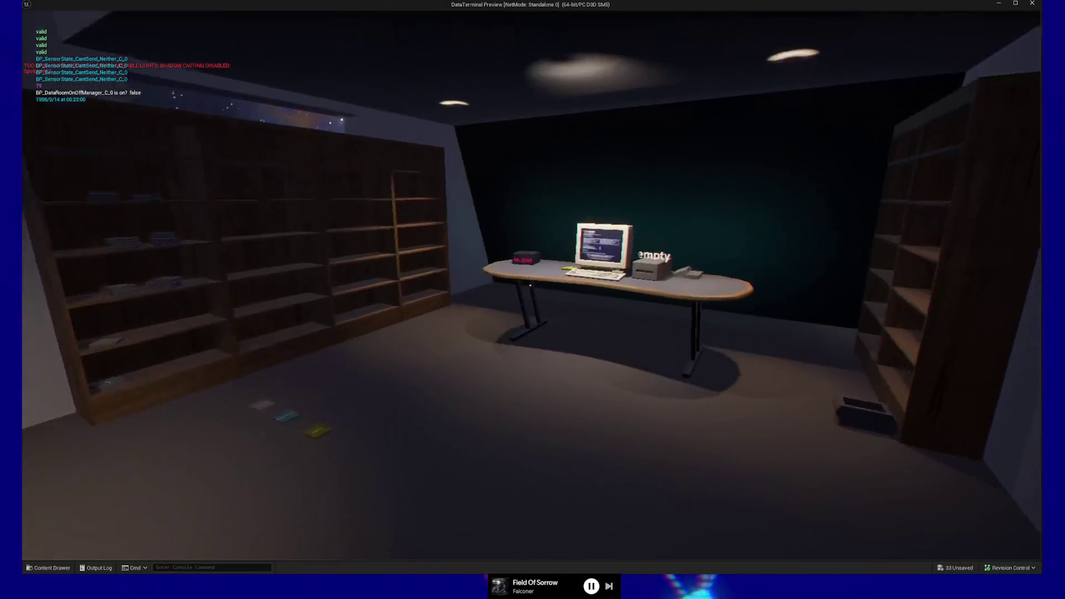
pyautogui.press('w')
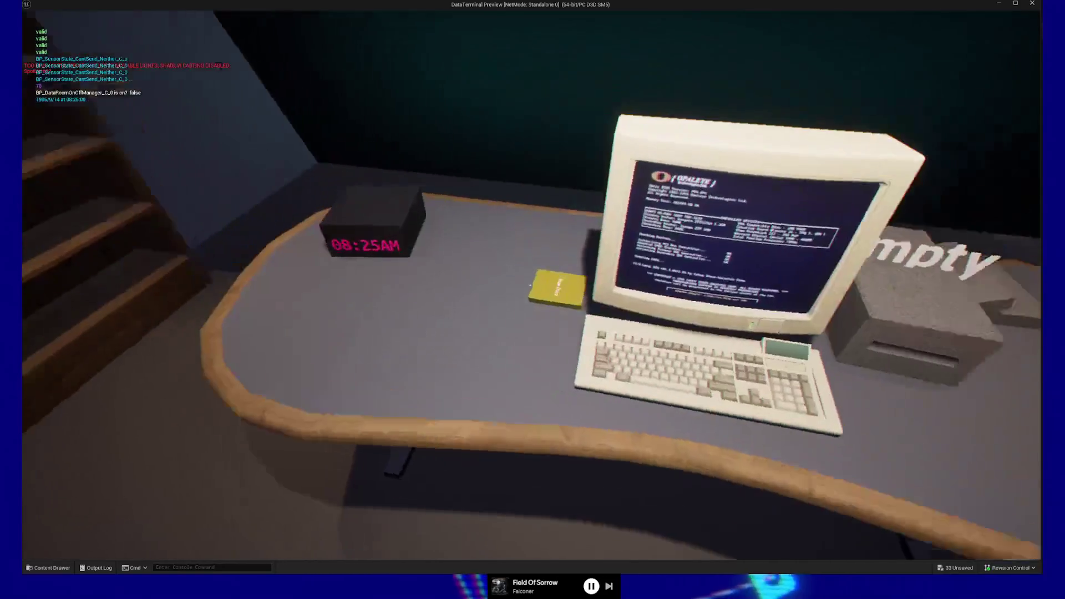
pyautogui.press('e')
pyautogui.press('e')
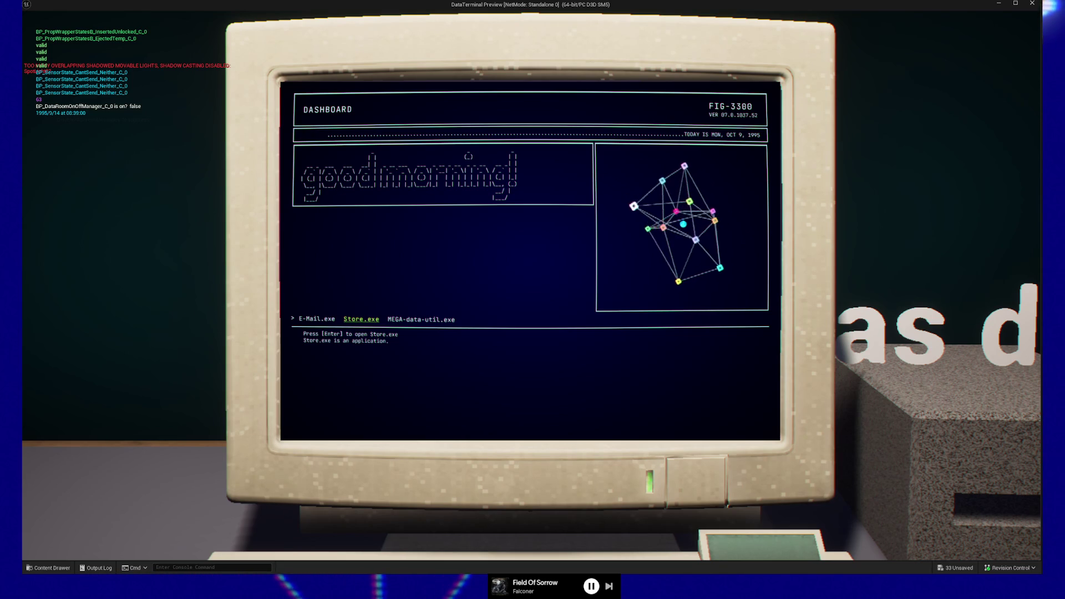
# Cycle the dashboard highlight between E-Mail.exe, Store.exe and MEGA-data-util.exe, ending on MEGA-data-util.exe
pyautogui.press('Right')
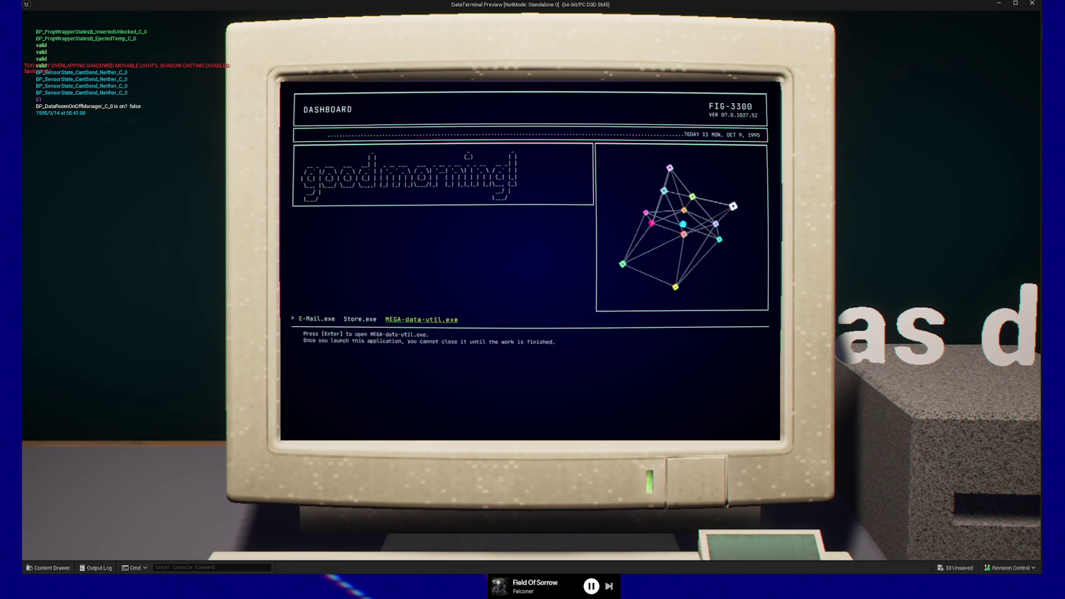
pyautogui.press('Left')
pyautogui.press('Right')
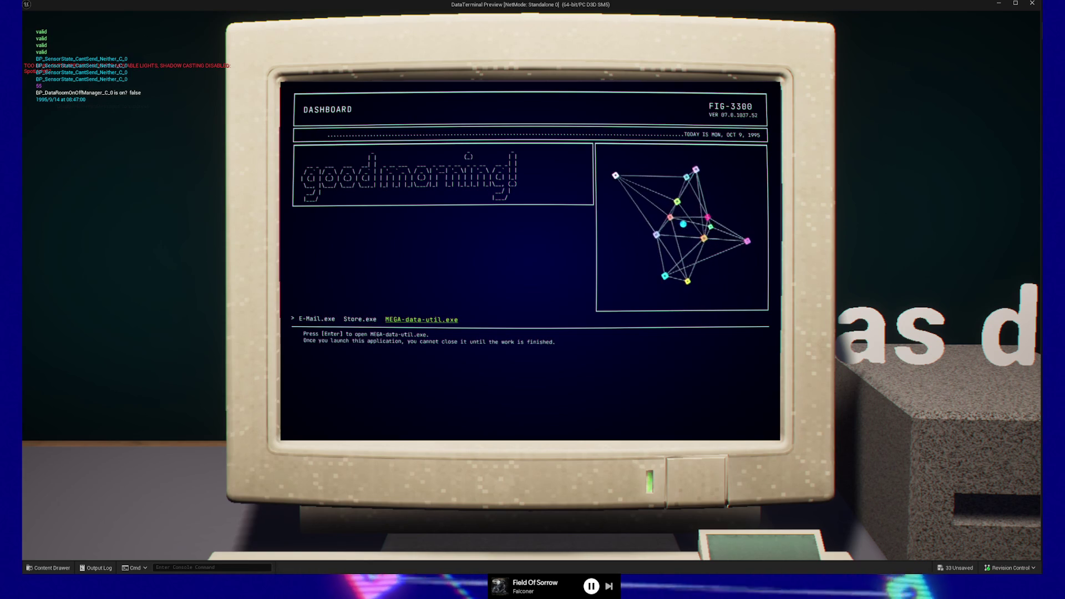
pyautogui.press('Left')
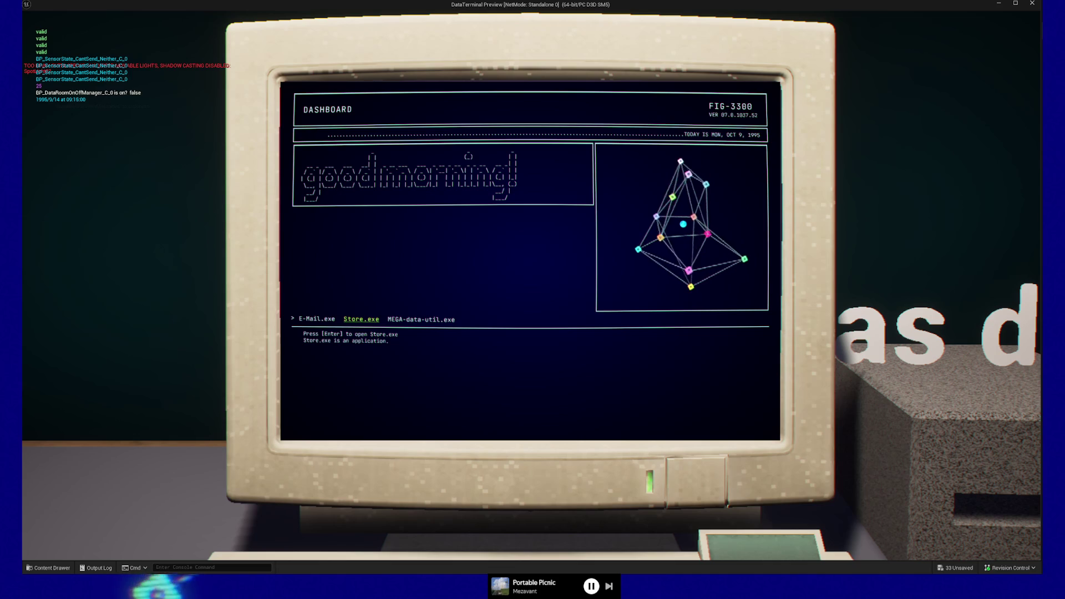
pyautogui.press('Left')
pyautogui.press('Left')
pyautogui.press('Left')
pyautogui.press('Left')
pyautogui.press('Left')
pyautogui.press('Left')
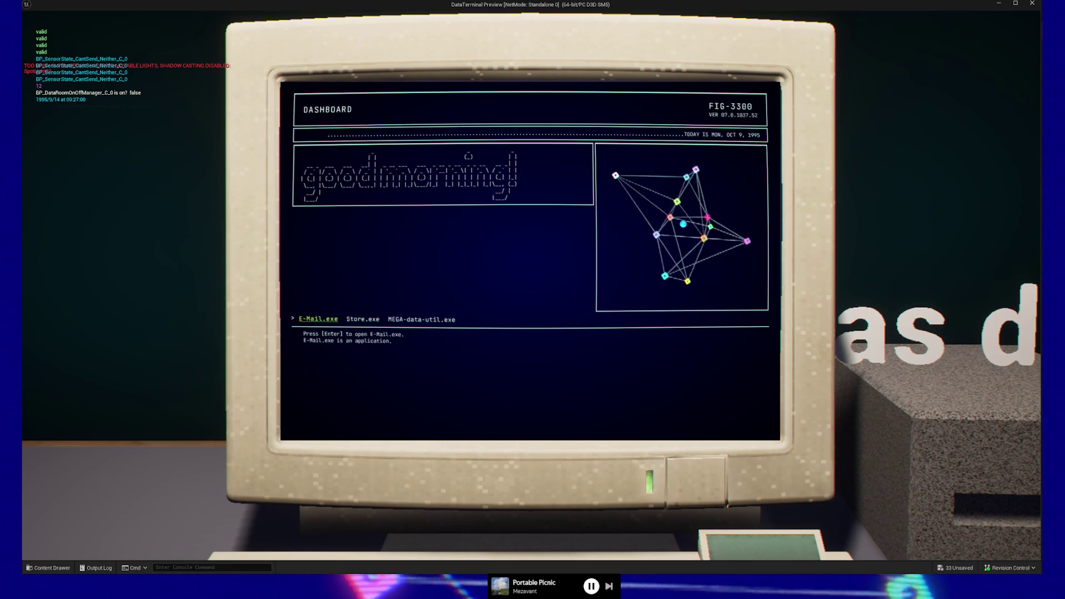
pyautogui.press('Right')
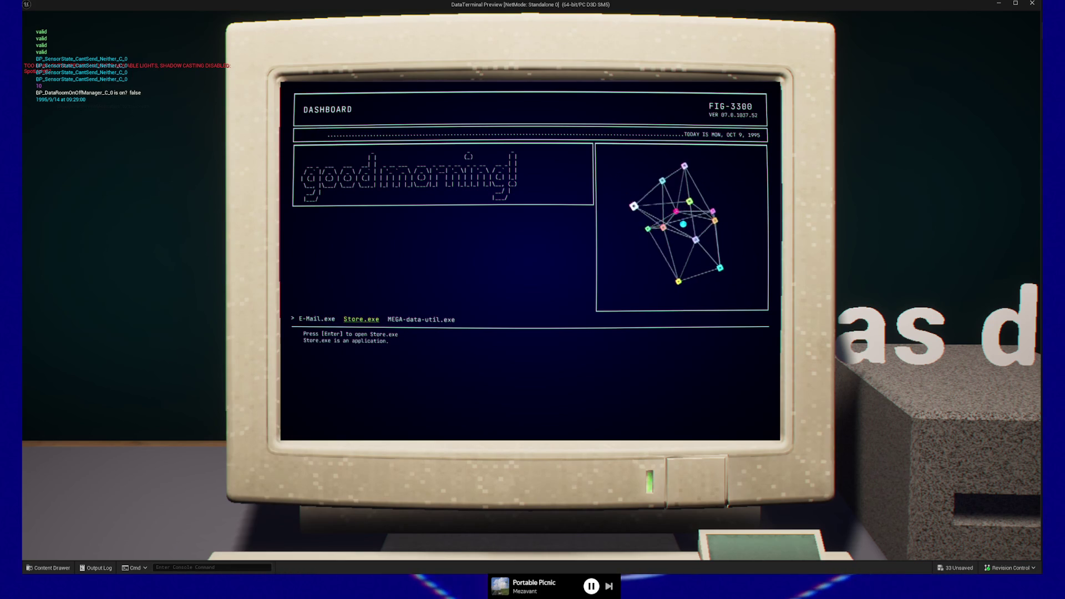
pyautogui.press('Left')
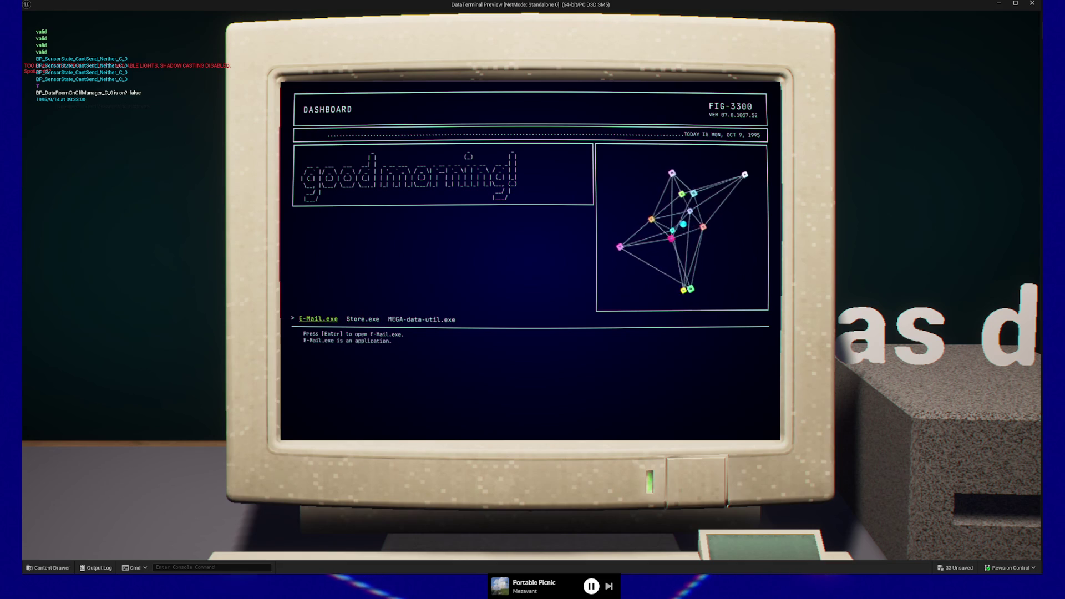
pyautogui.press('Right')
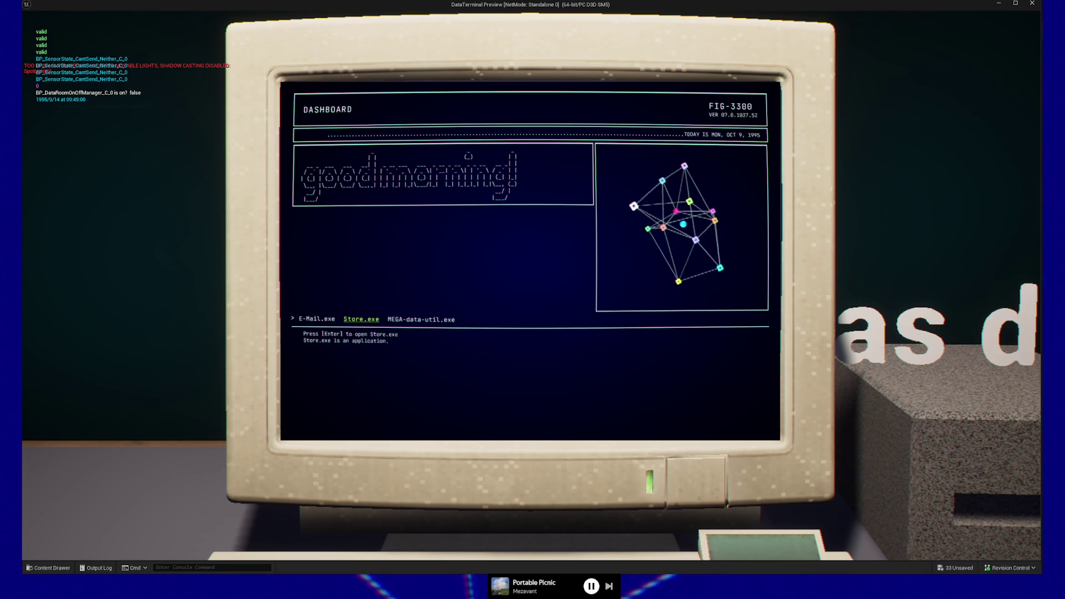
pyautogui.press('Right')
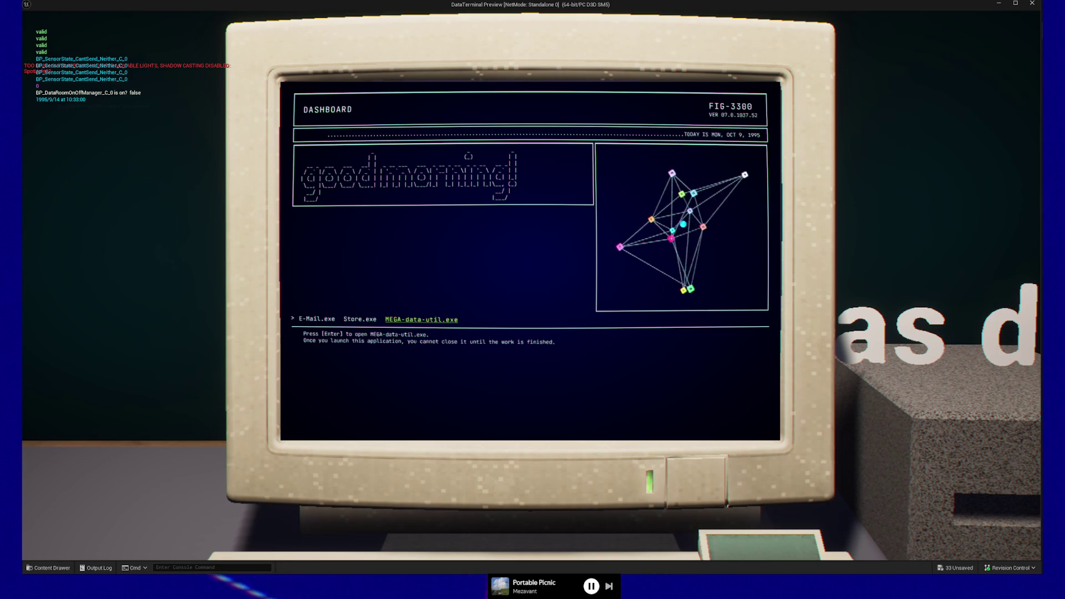
# Launch MEGA-data-util.exe, confirm @ as the noise character and apply 'all data'
pyautogui.press('Return')
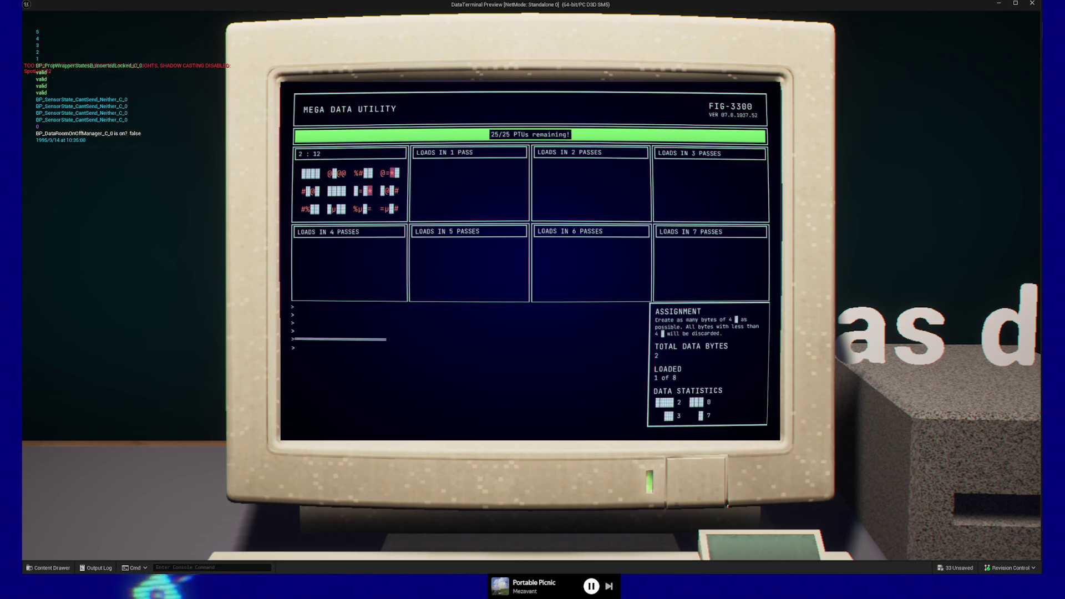
pyautogui.press('Right')
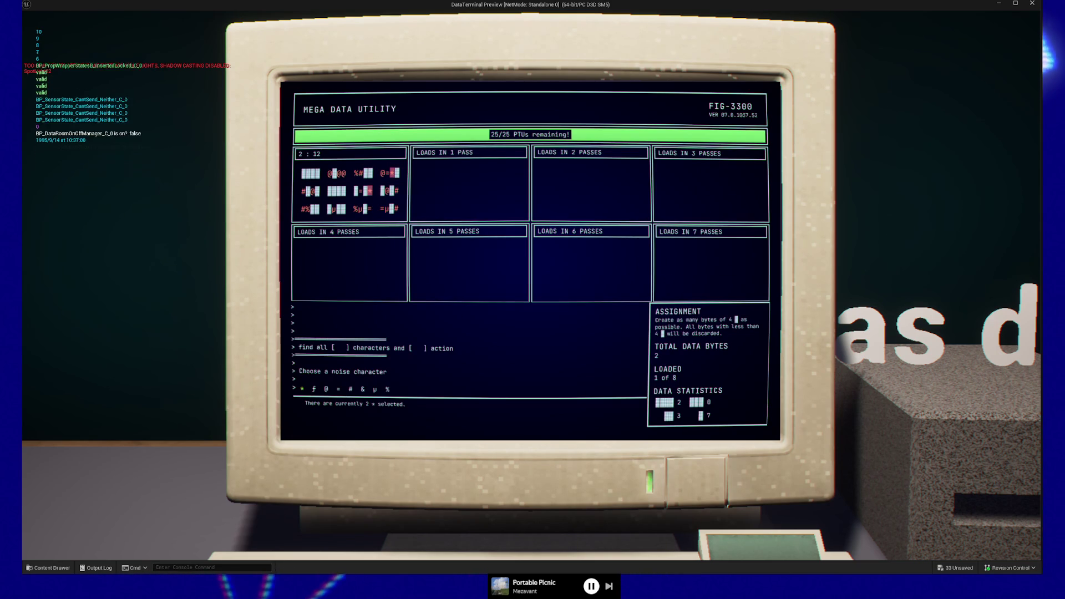
pyautogui.press('Right')
pyautogui.press('Right')
pyautogui.press('Right')
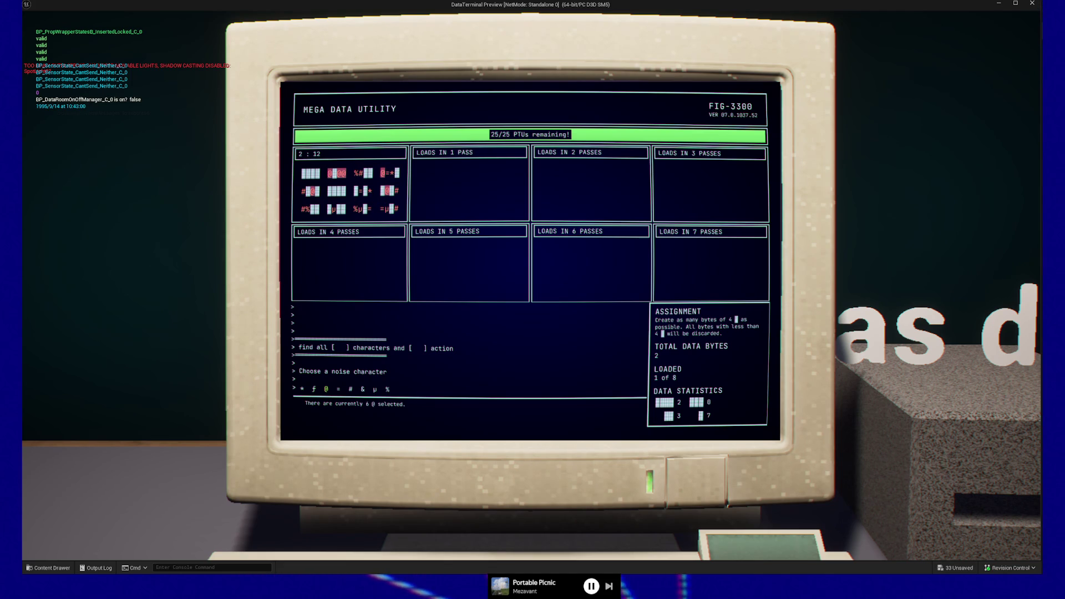
pyautogui.press('Return')
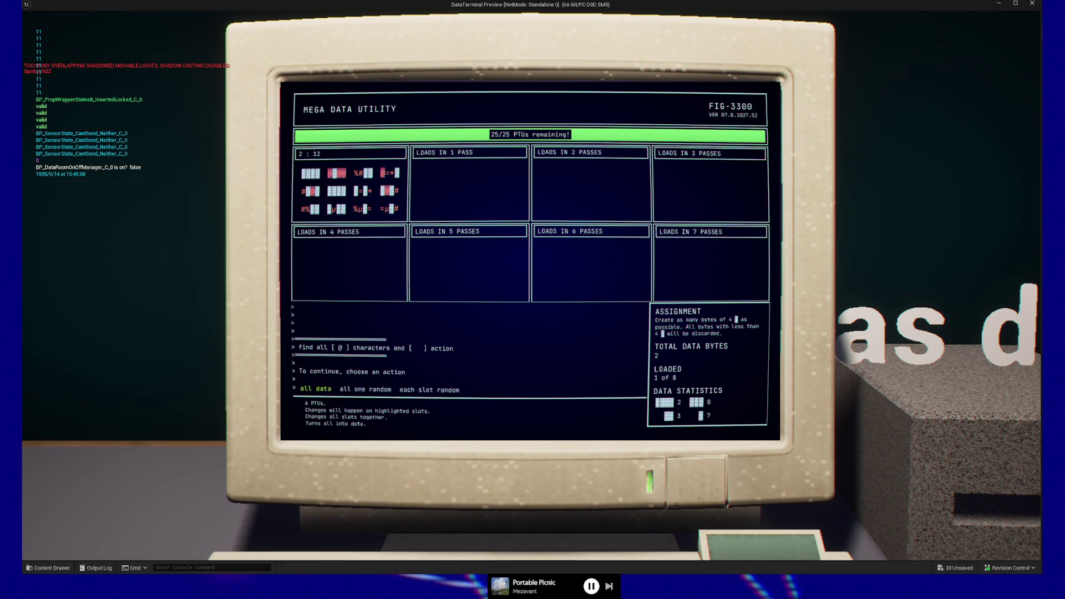
pyautogui.press('Return')
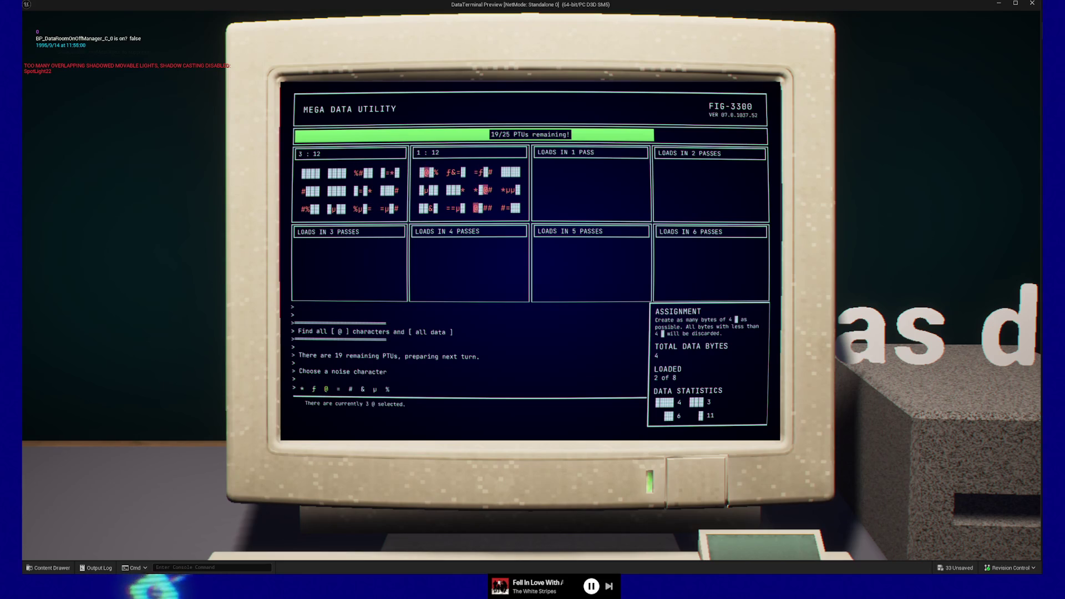
# Confirm = as the noise character and run the 'all one random' action
pyautogui.press('Right')
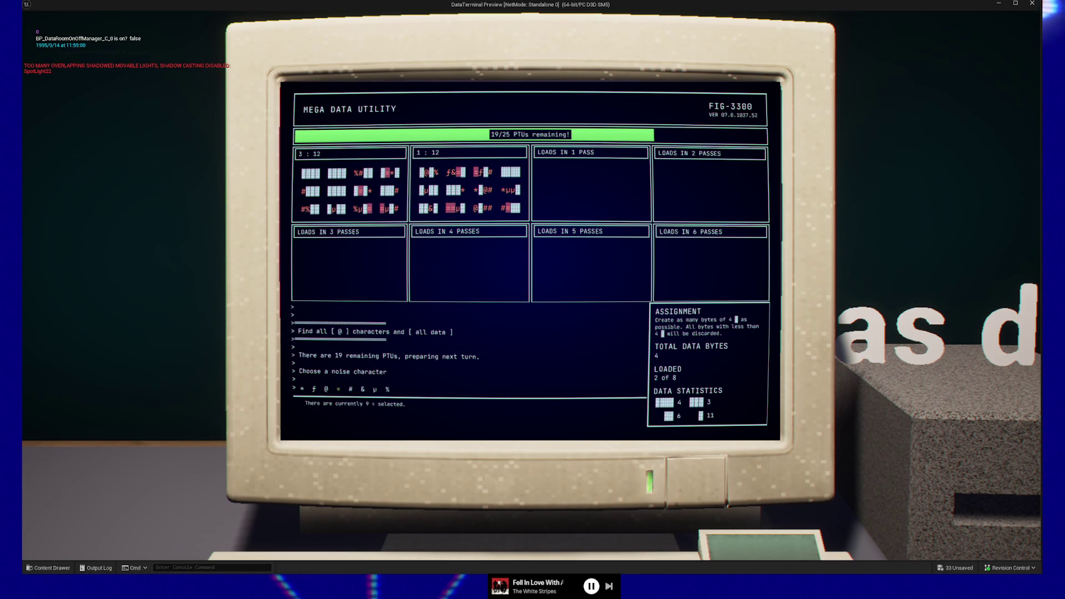
pyautogui.press('Return')
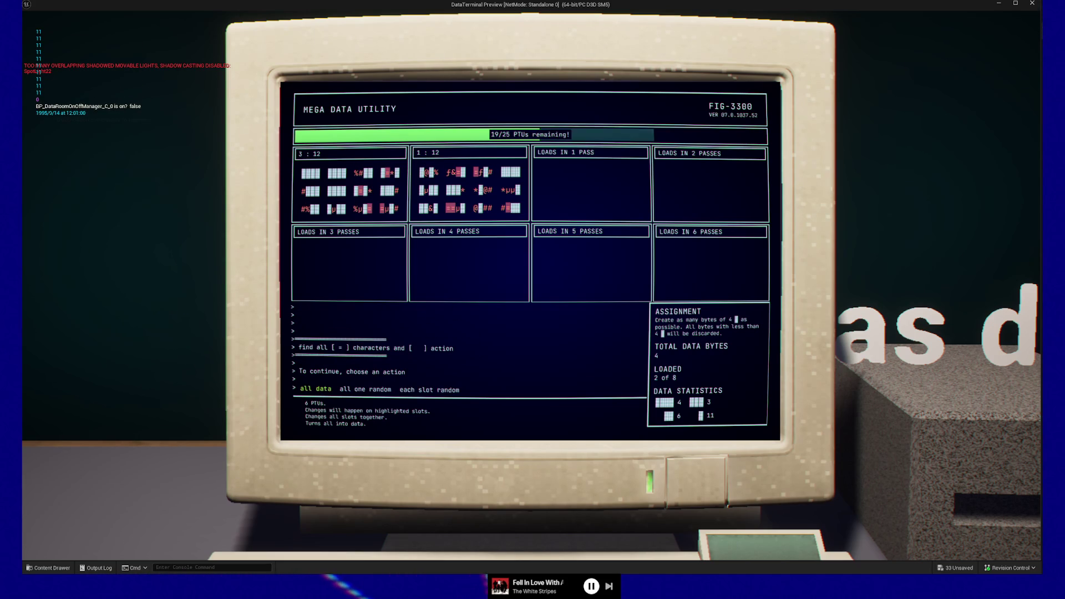
pyautogui.press('Right')
pyautogui.press('Left')
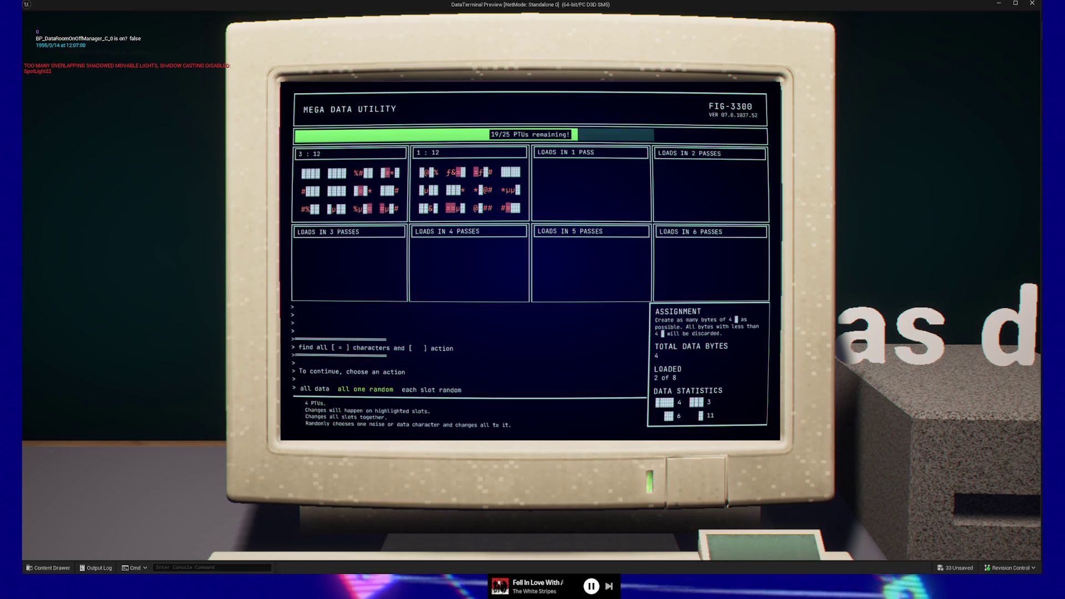
pyautogui.press('Return')
# Choose @ as the noise character and apply 'all data' to the @ slots
pyautogui.press('Right')
pyautogui.press('Right')
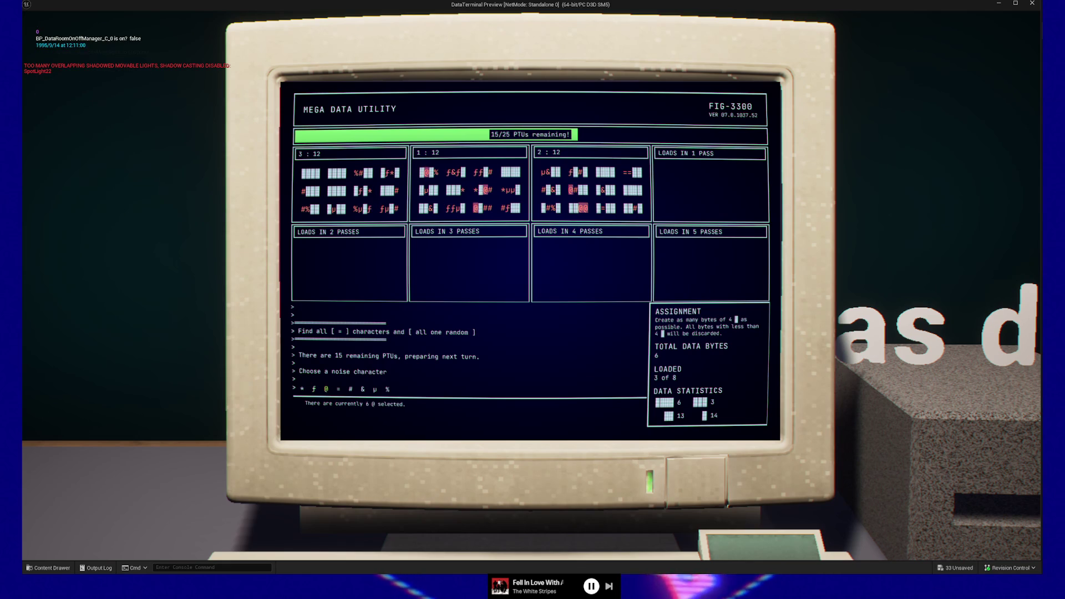
pyautogui.press('Return')
pyautogui.press('Return')
pyautogui.press('Return')
pyautogui.press('Right')
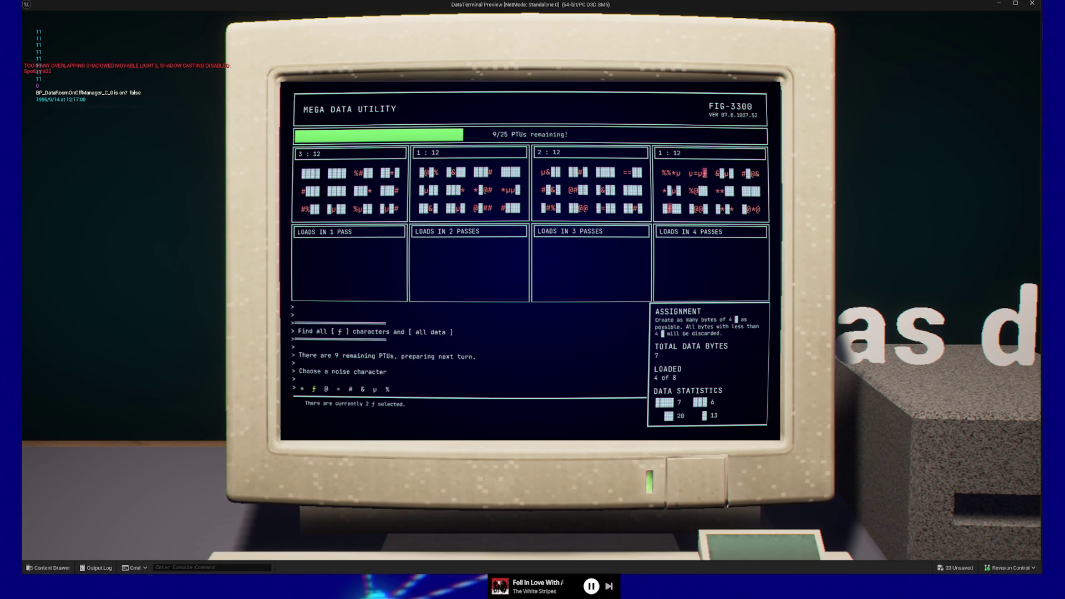
pyautogui.press('Right')
pyautogui.press('Return')
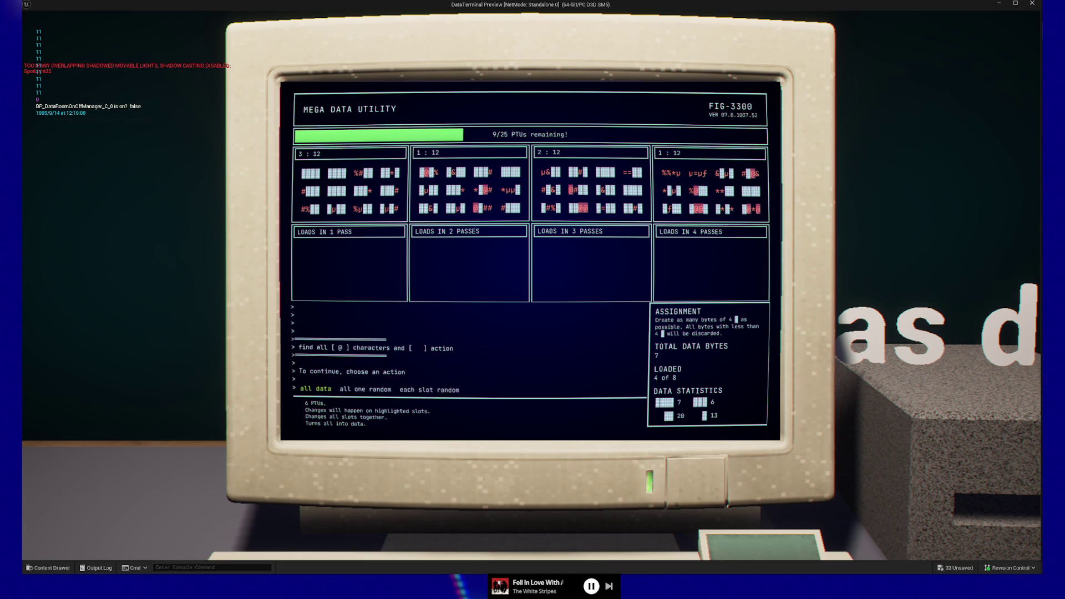
pyautogui.press('Return')
# Confirm # to spend the last PTUs, then close the utility and eject the disc
pyautogui.press('Right')
pyautogui.press('Right')
pyautogui.press('Right')
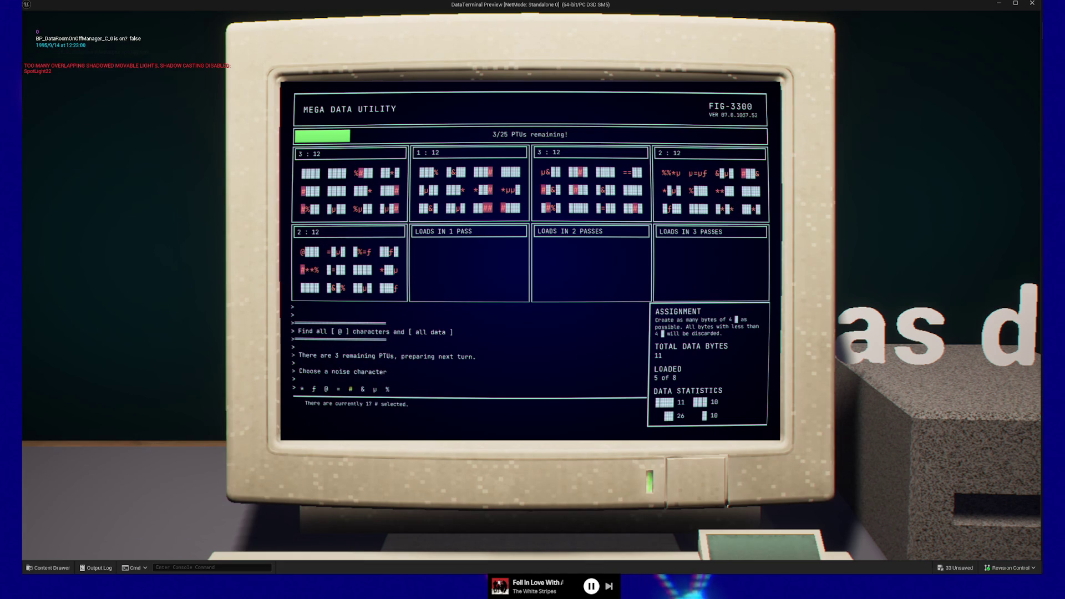
pyautogui.press('Return')
pyautogui.press('Return')
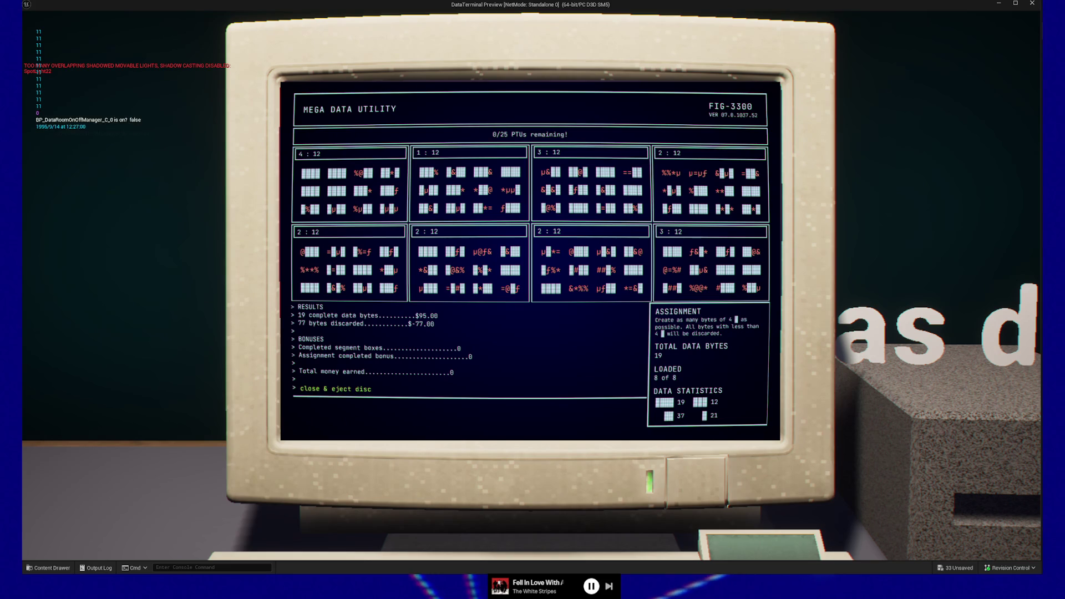
pyautogui.press('Return')
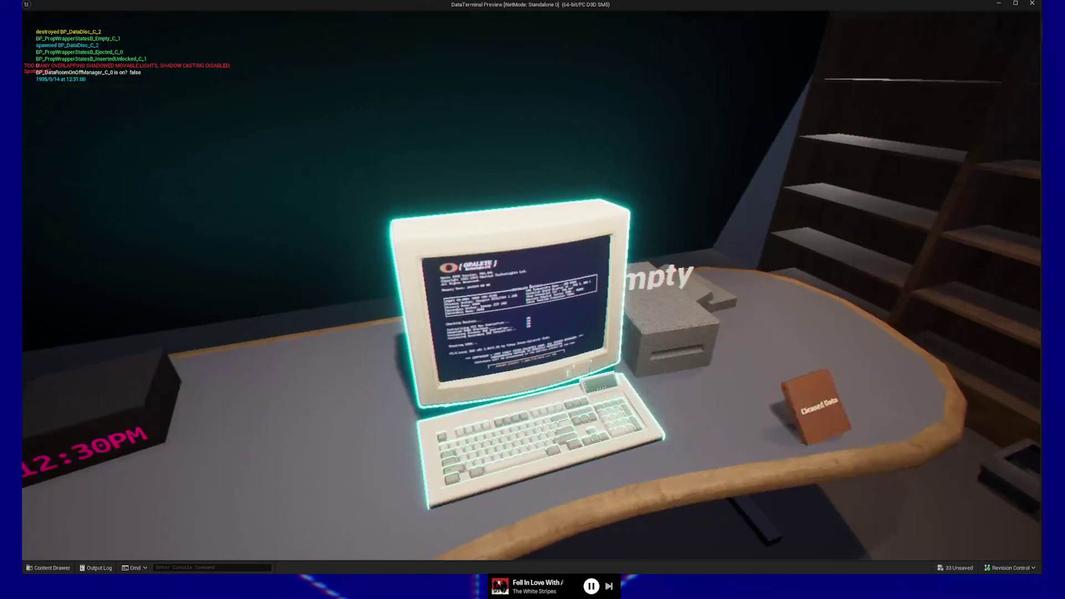
# Pause the DataTerminal playtest and switch to Firefox showing the Imgur reference post
pyautogui.press('Escape')
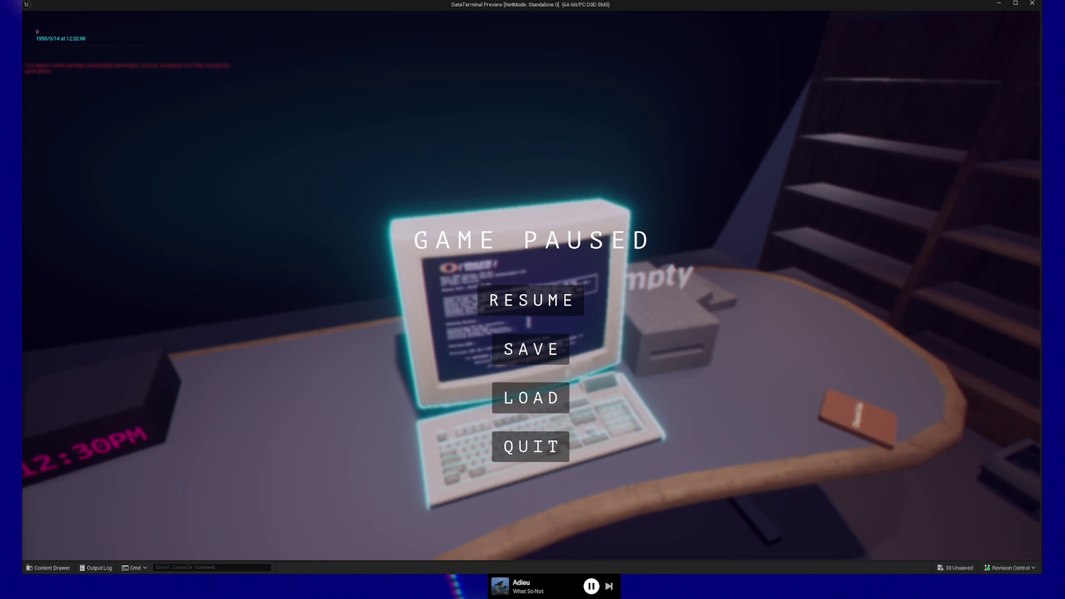
pyautogui.hotkey('alt', 'Tab')
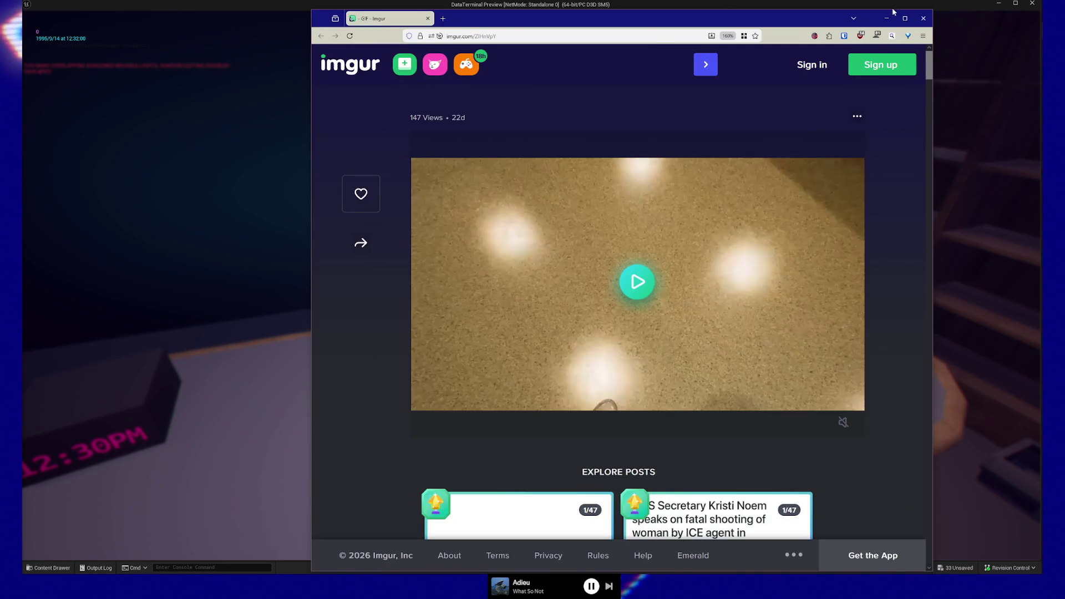
# Maximize Firefox and play the retro office PC clip full screen, up to 0:23
pyautogui.click(903, 15)
pyautogui.click(648, 415)
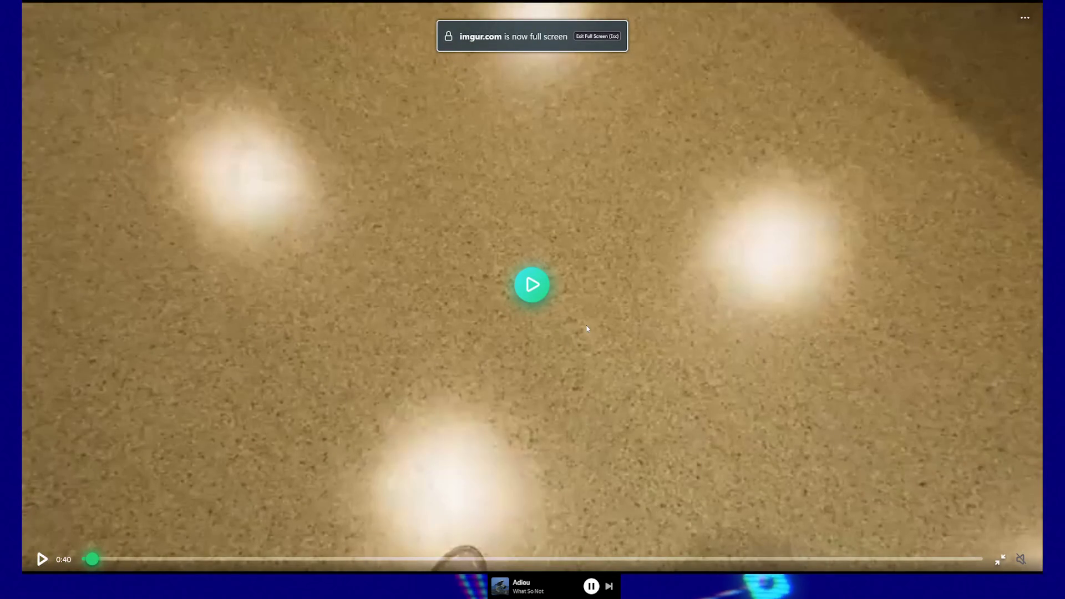
pyautogui.click(532, 284)
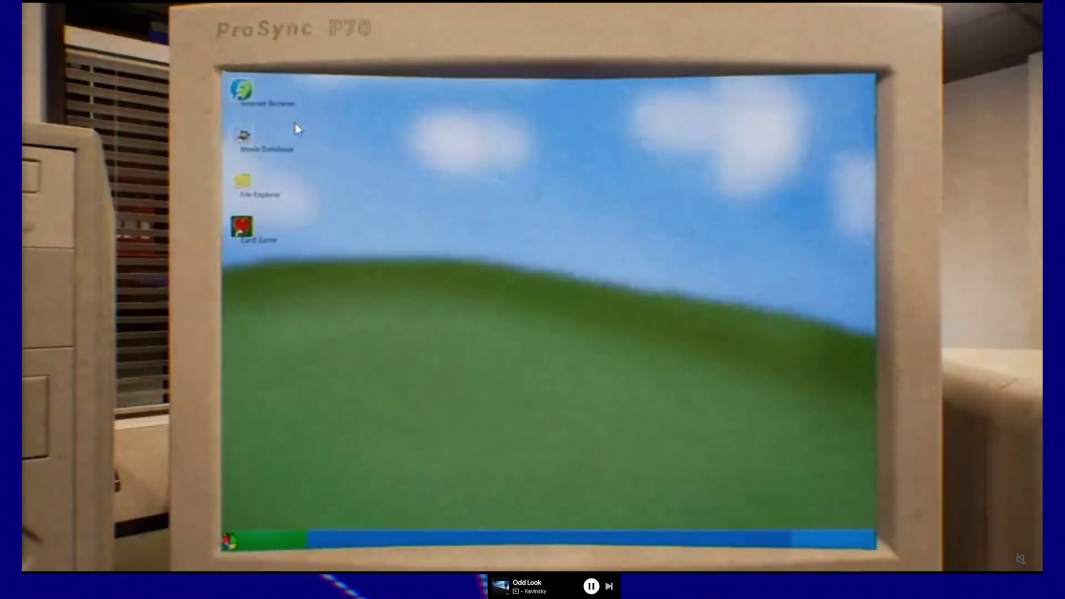
pyautogui.moveTo(605, 311)
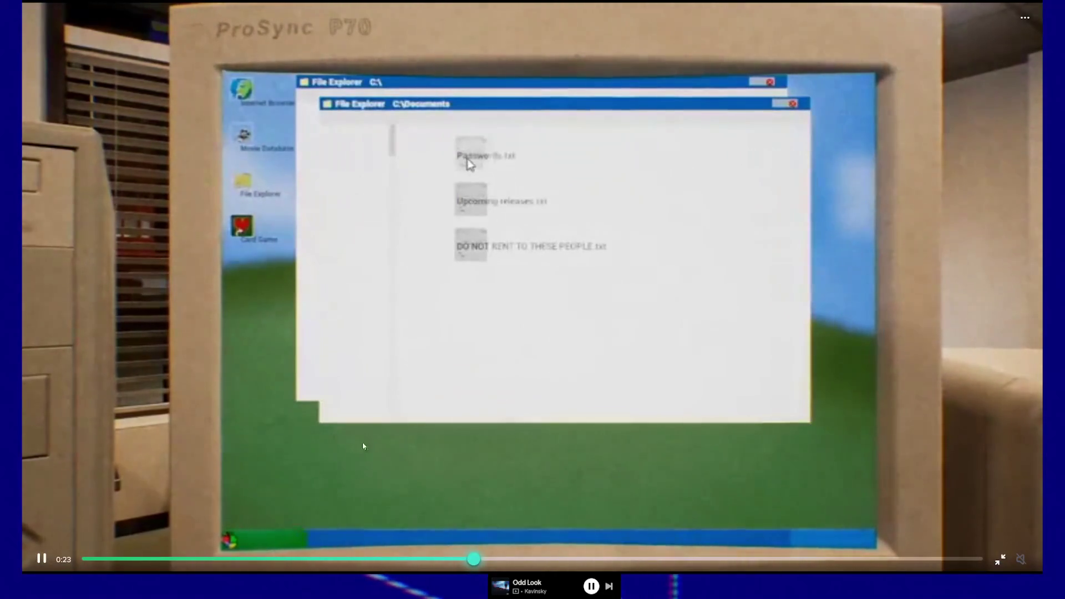
# Freeze the clip on the retro PC's Notepad file of saved account passwords
pyautogui.click(42, 559)
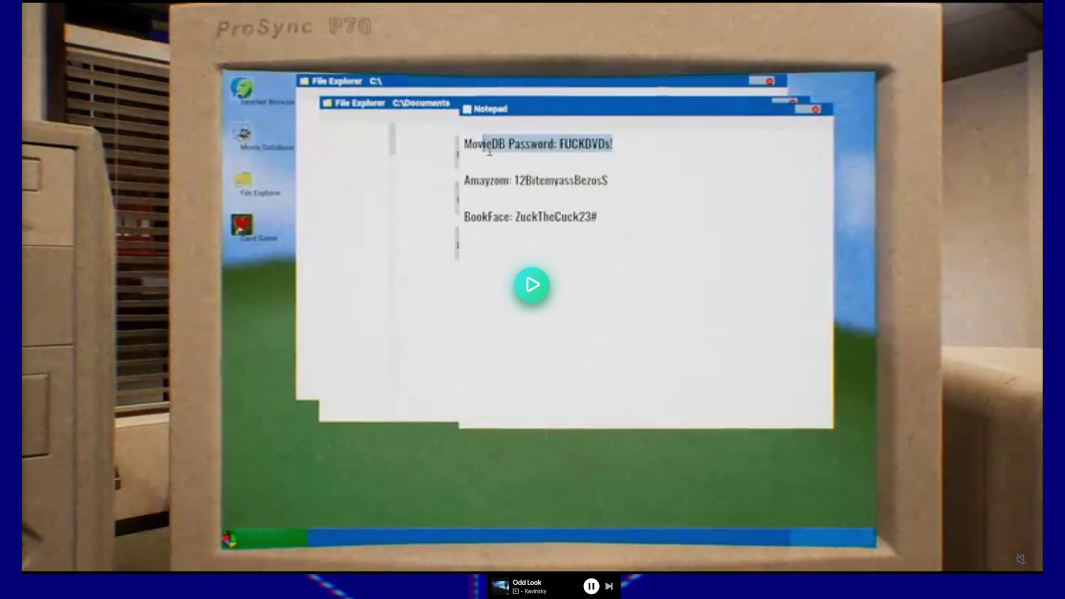
pyautogui.moveTo(264, 263)
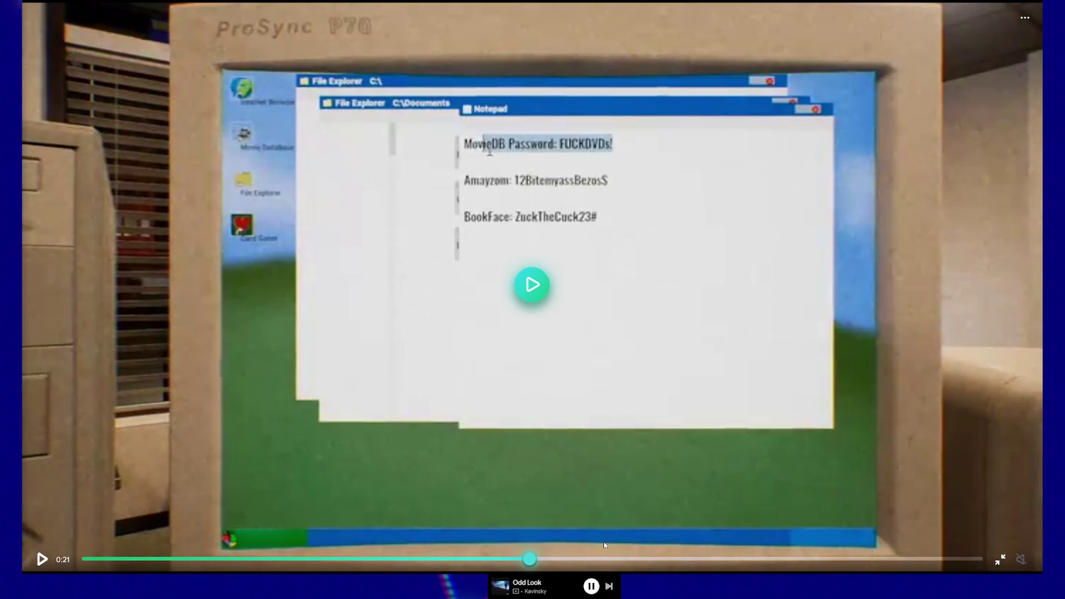
# Scrub the retro PC clip to other monitor views, then minimize Firefox to reveal the paused preview
pyautogui.moveTo(533, 561)
pyautogui.mouseDown()
pyautogui.moveTo(903, 559)
pyautogui.moveTo(796, 558)
pyautogui.mouseUp()
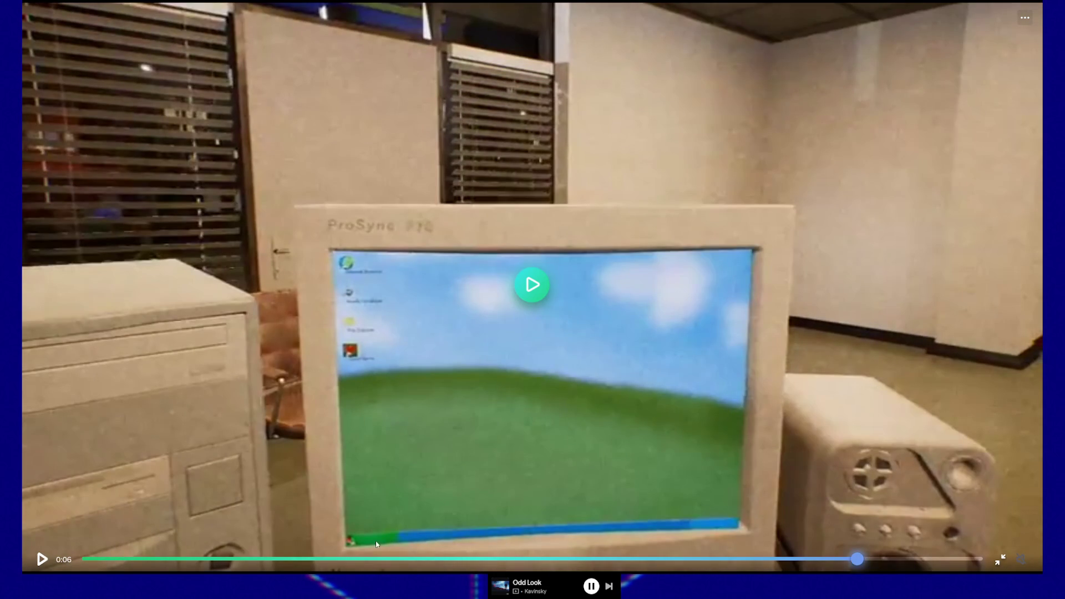
pyautogui.moveTo(853, 561); pyautogui.dragTo(839, 561)
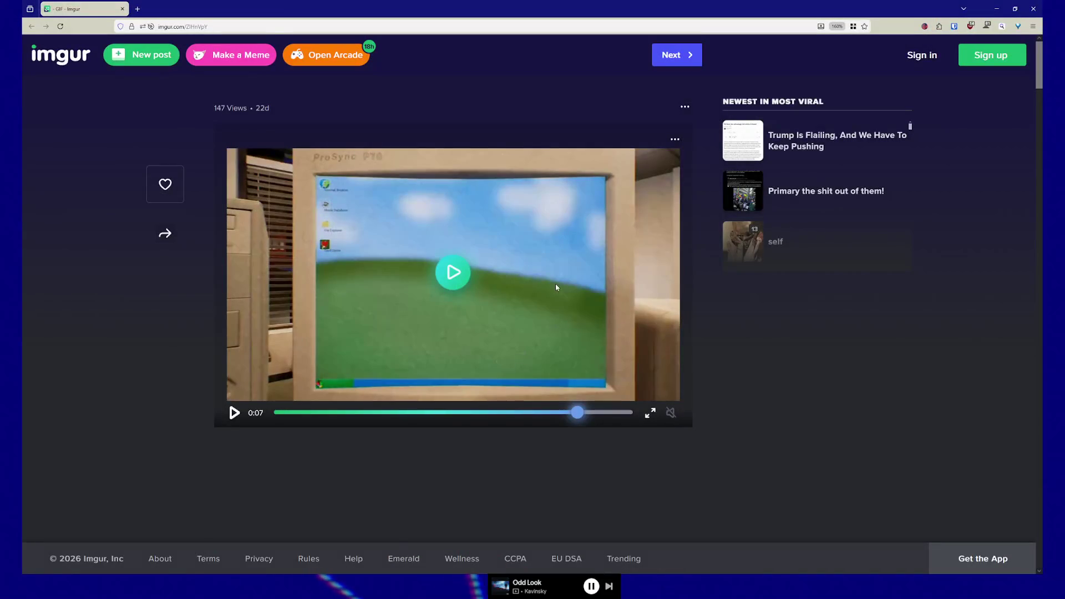
pyautogui.click(1005, 9)
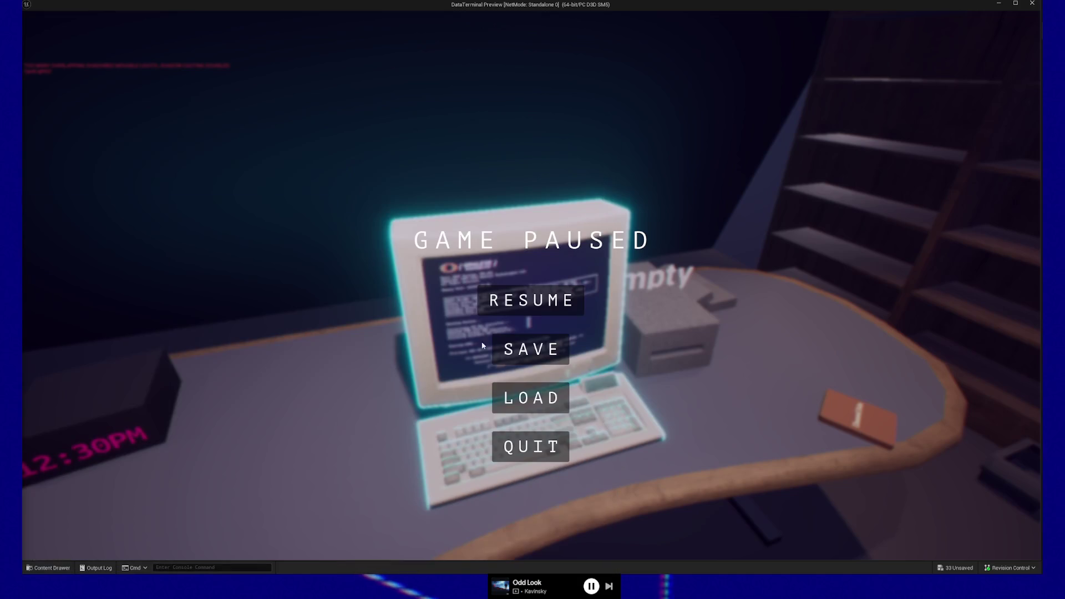
# Choose RESUME on the pause menu to continue the DataTerminal playtest
pyautogui.click(536, 301)
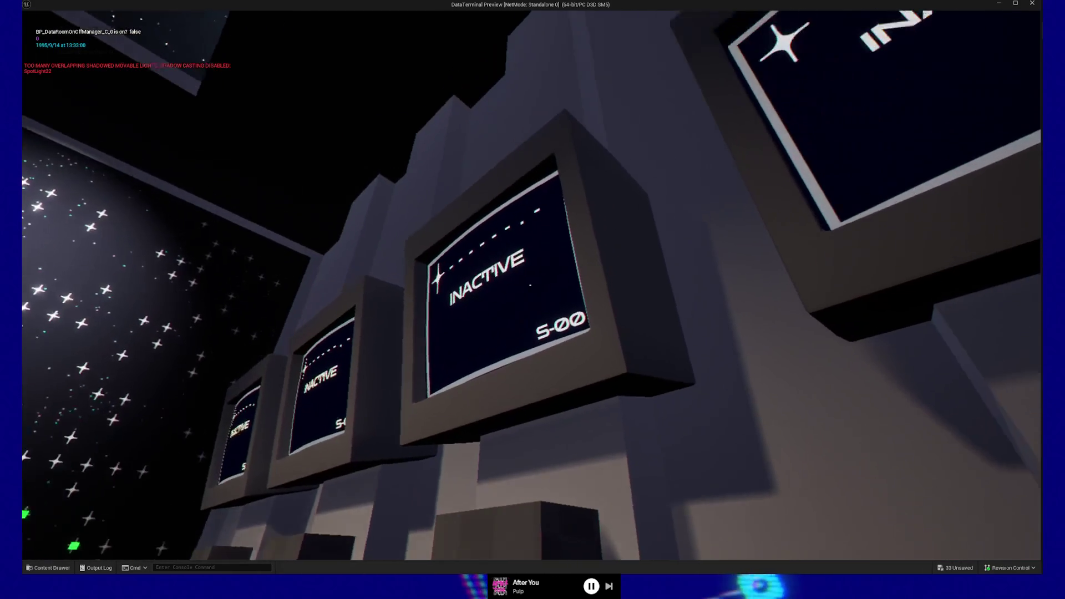
# Walk past monitors S-02 and S-01 to the terminals by the starfield window
pyautogui.press('s')
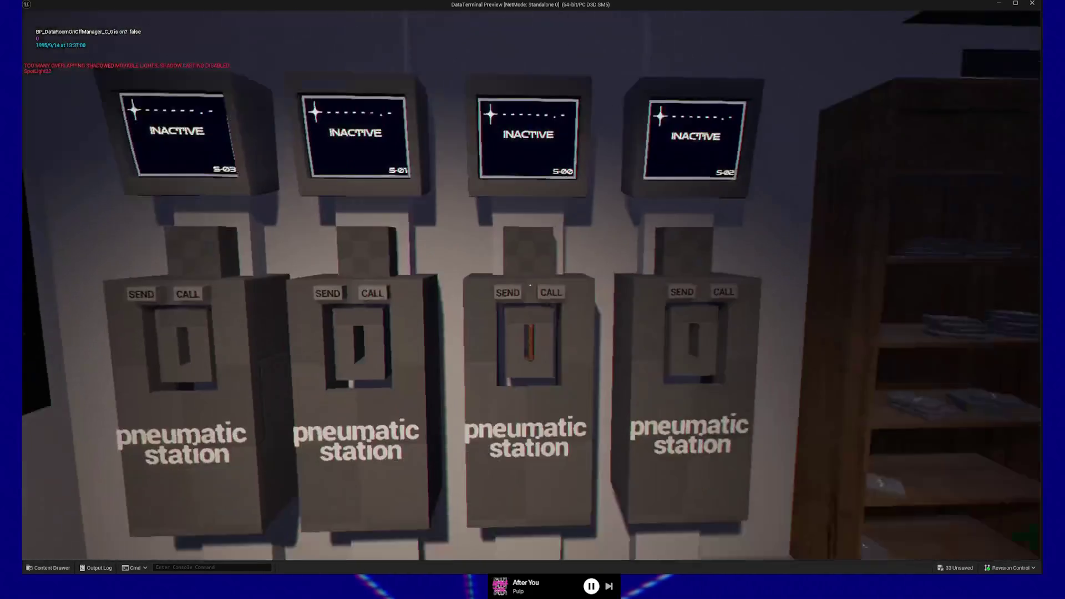
pyautogui.press('w')
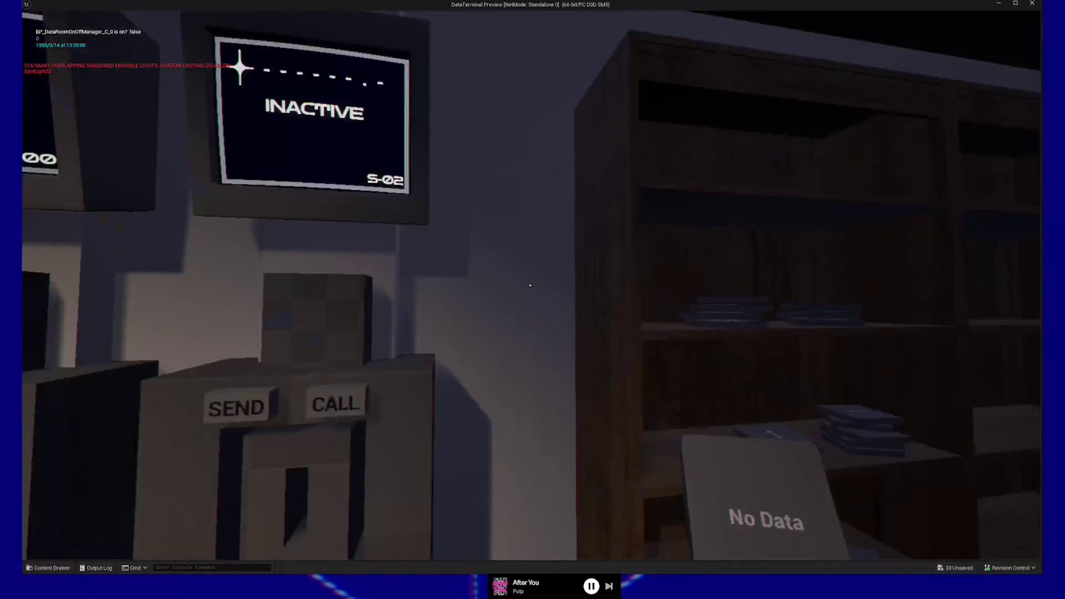
pyautogui.press('s')
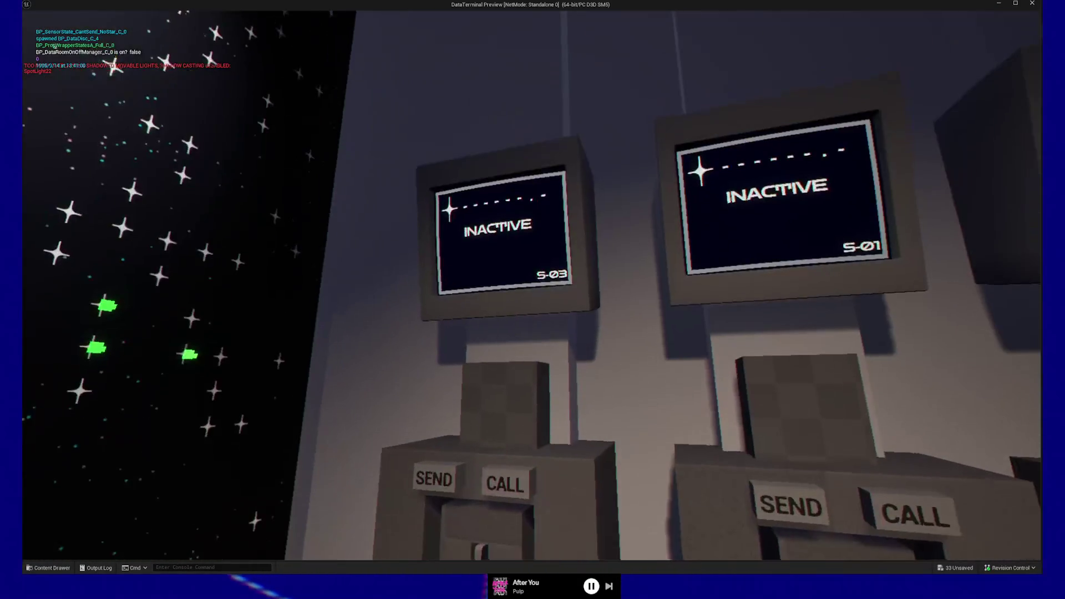
pyautogui.press('s')
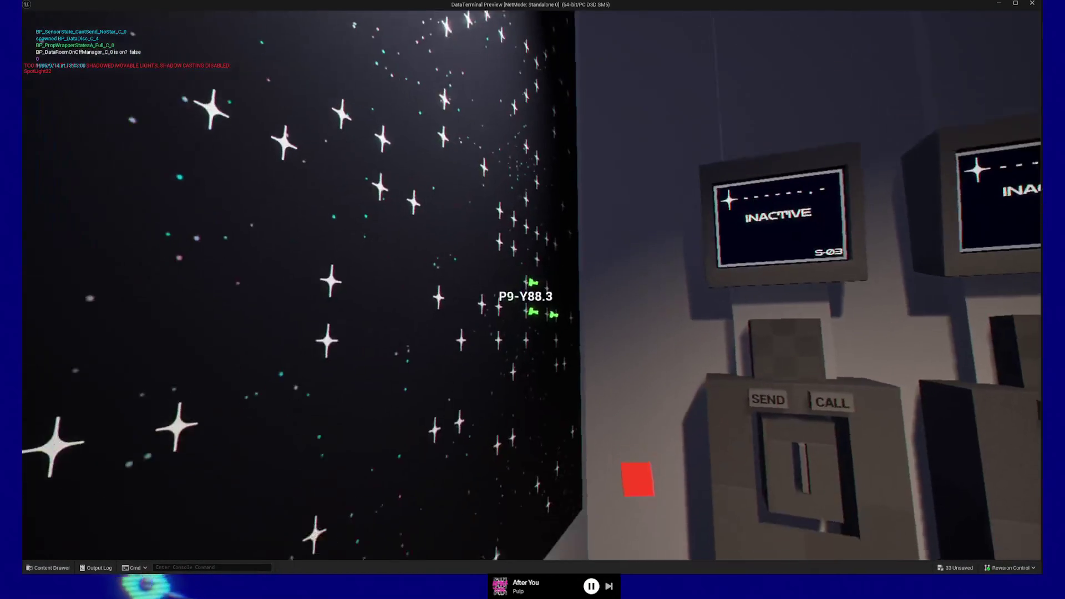
# Load the red disc into station S-03 and send it, until S-03 reads L5-J73.8 RECORDING DONE
pyautogui.press('s')
pyautogui.press('e')
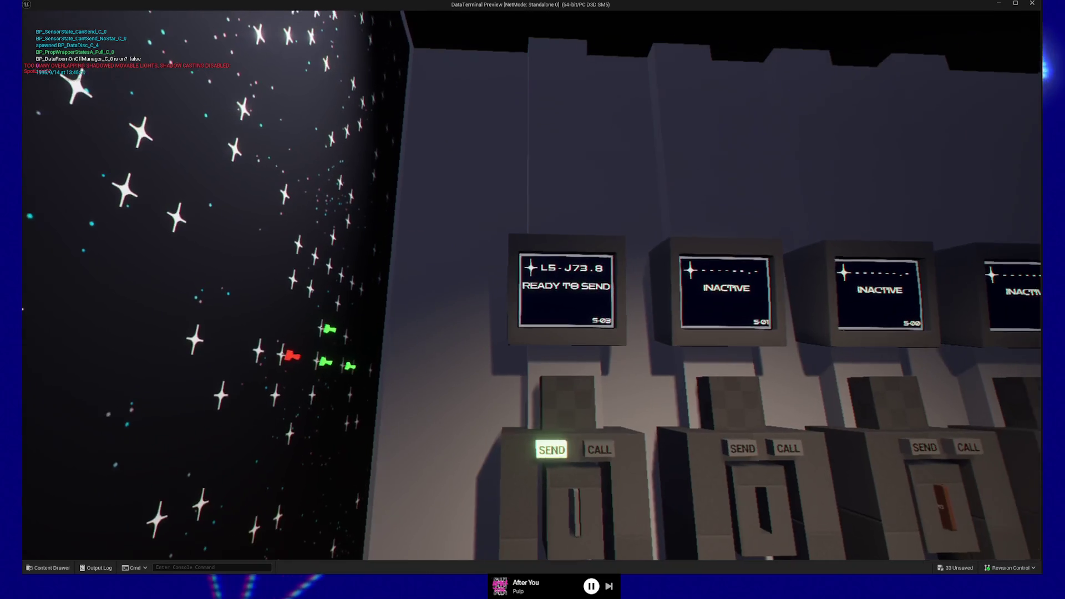
pyautogui.press('s')
pyautogui.press('e')
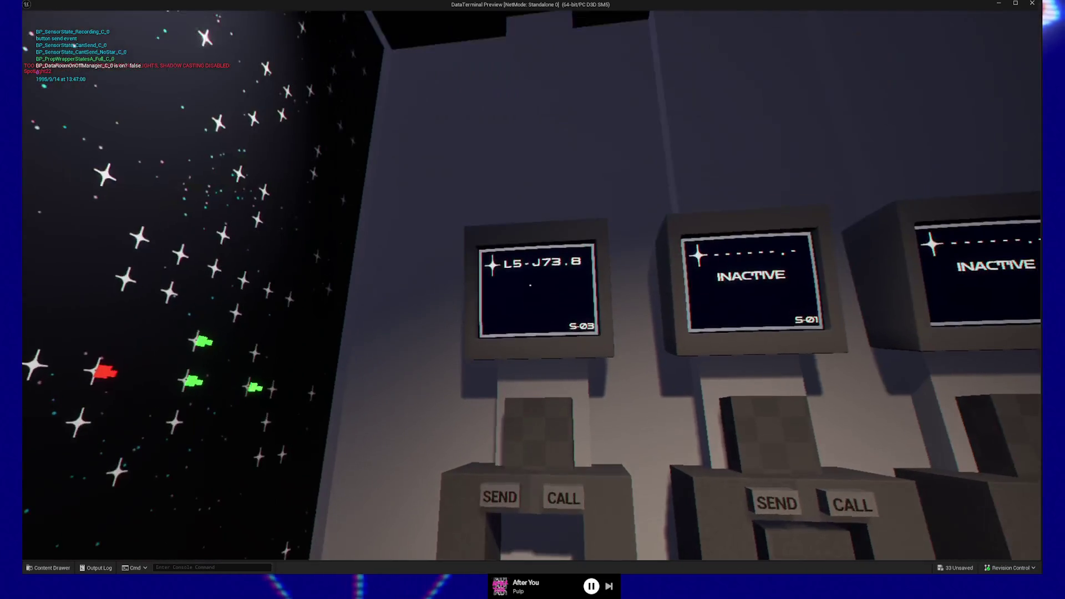
pyautogui.press('w')
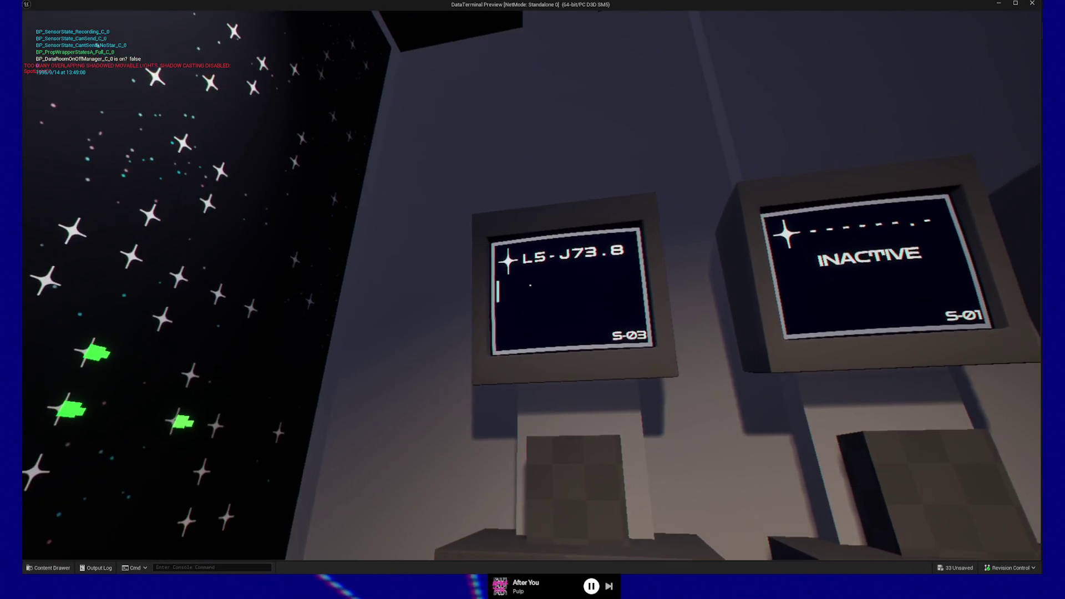
pyautogui.press('d')
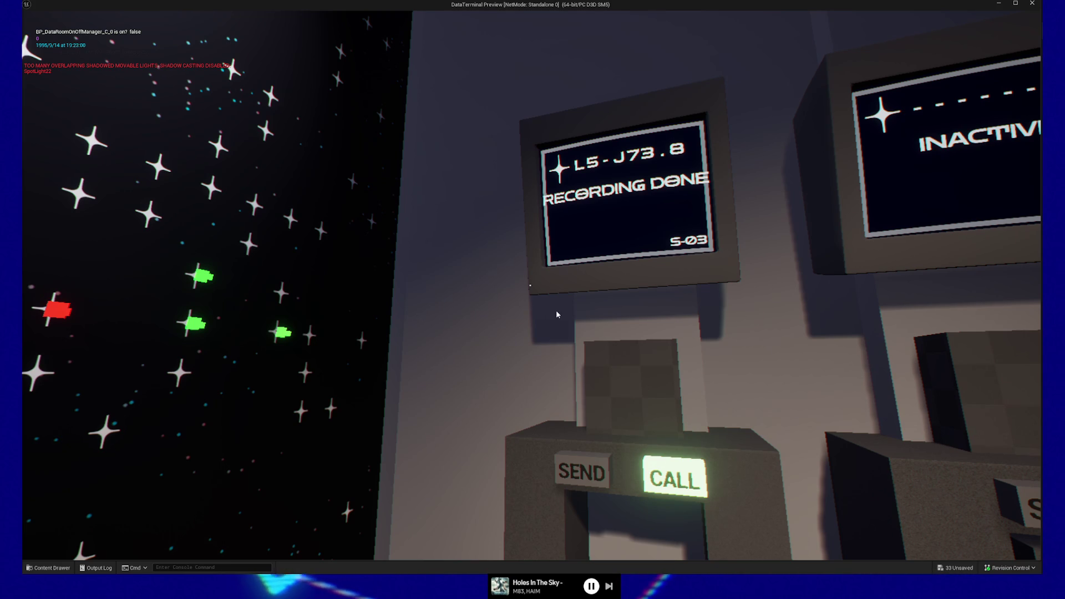
pyautogui.moveTo(530, 285)
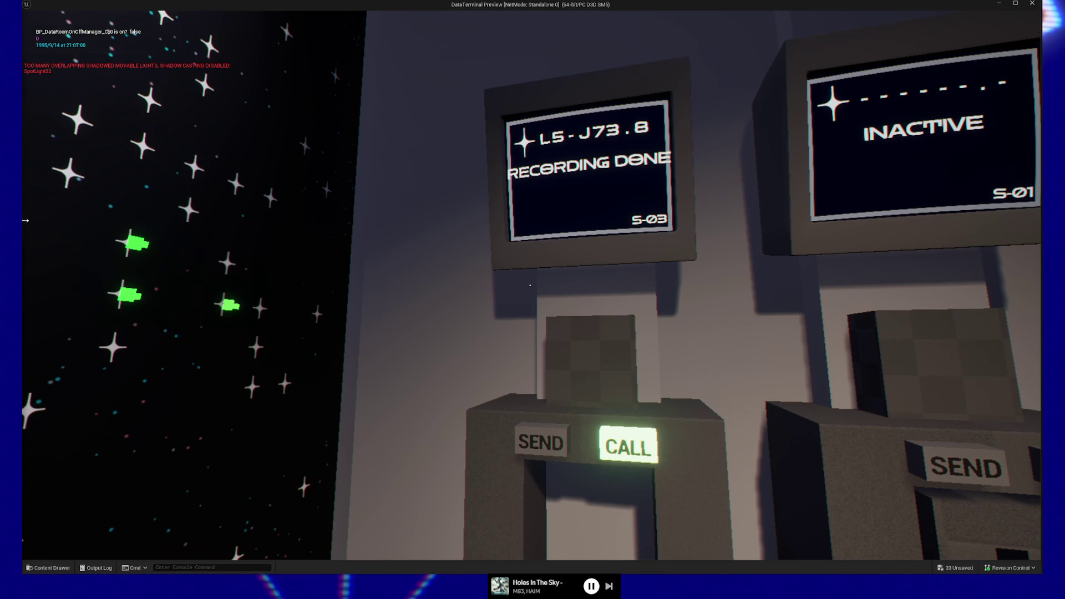
# Walk down the corridor, climb the stairs and pass the terminal room to the checkered door
pyautogui.moveTo(530, 285)
pyautogui.press('w')
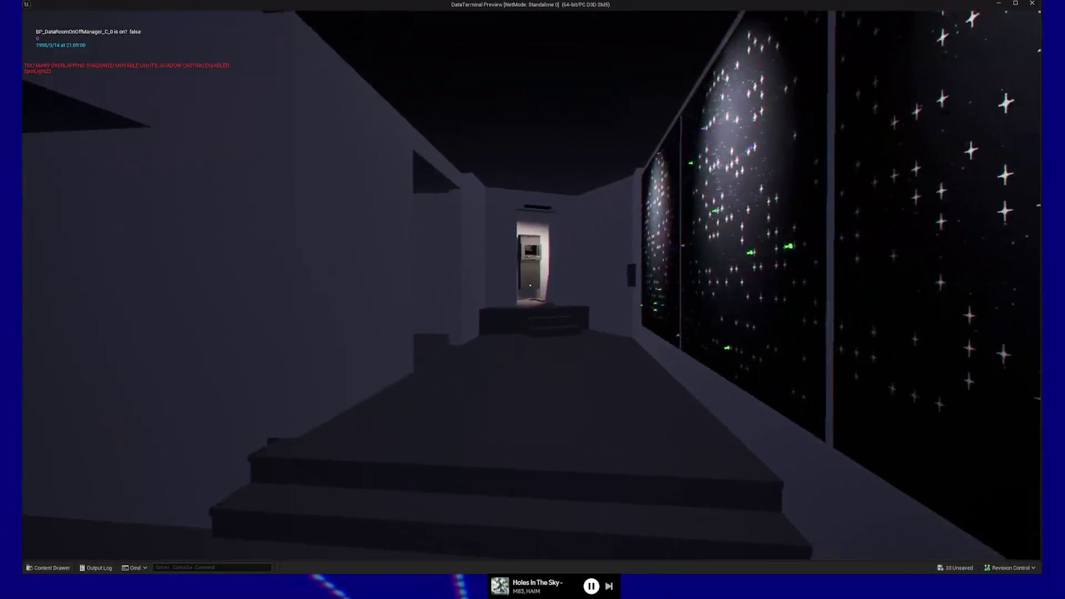
pyautogui.press('w')
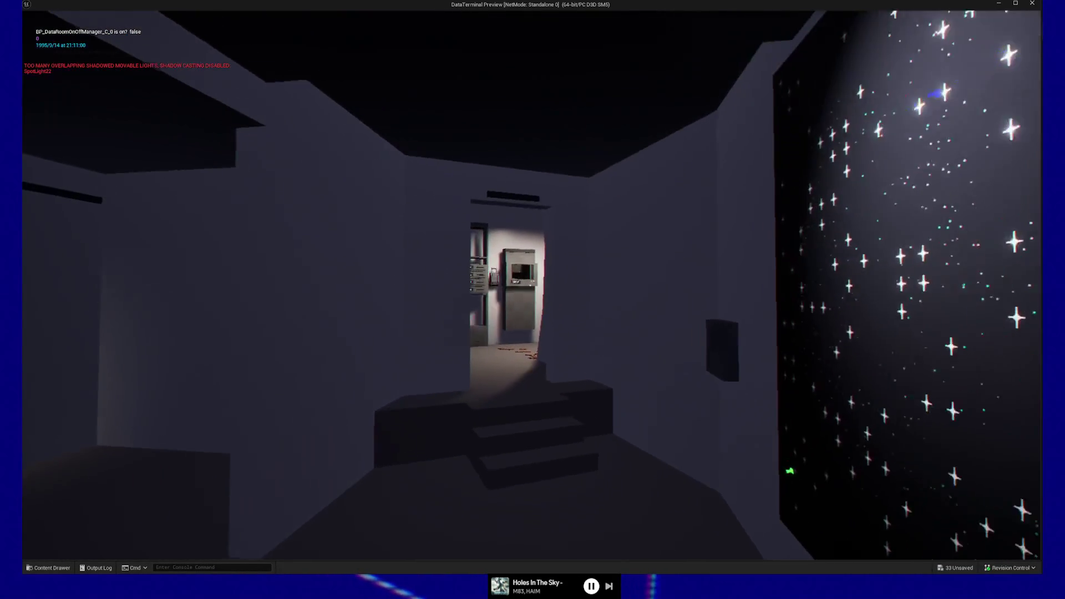
pyautogui.press('w')
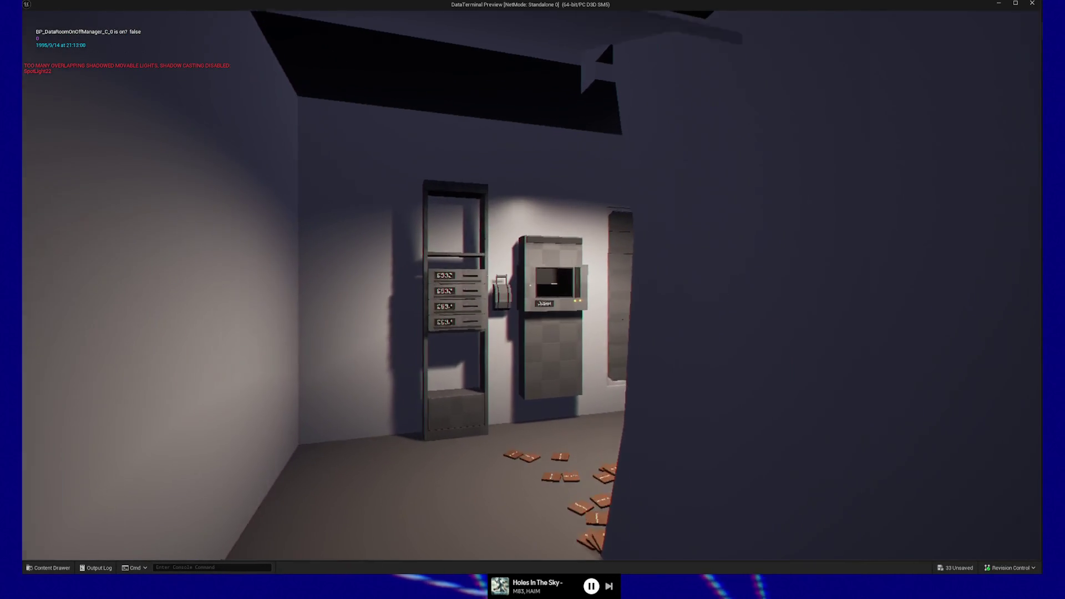
pyautogui.press('w')
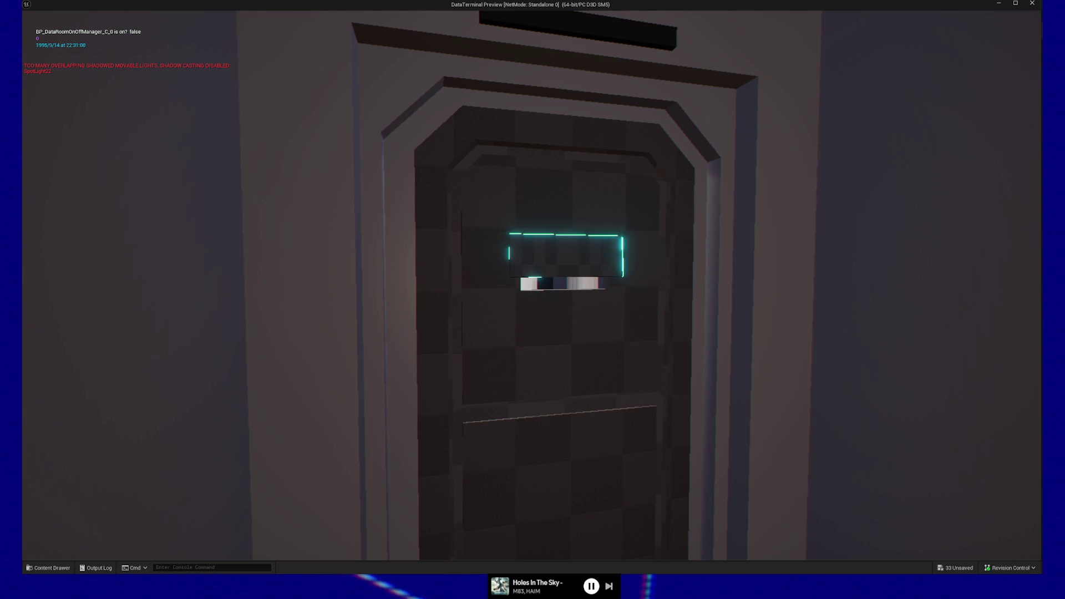
# Turn the view back toward the checkered door, then switch to Firefox's Imgur reference post
pyautogui.moveTo(532, 300)
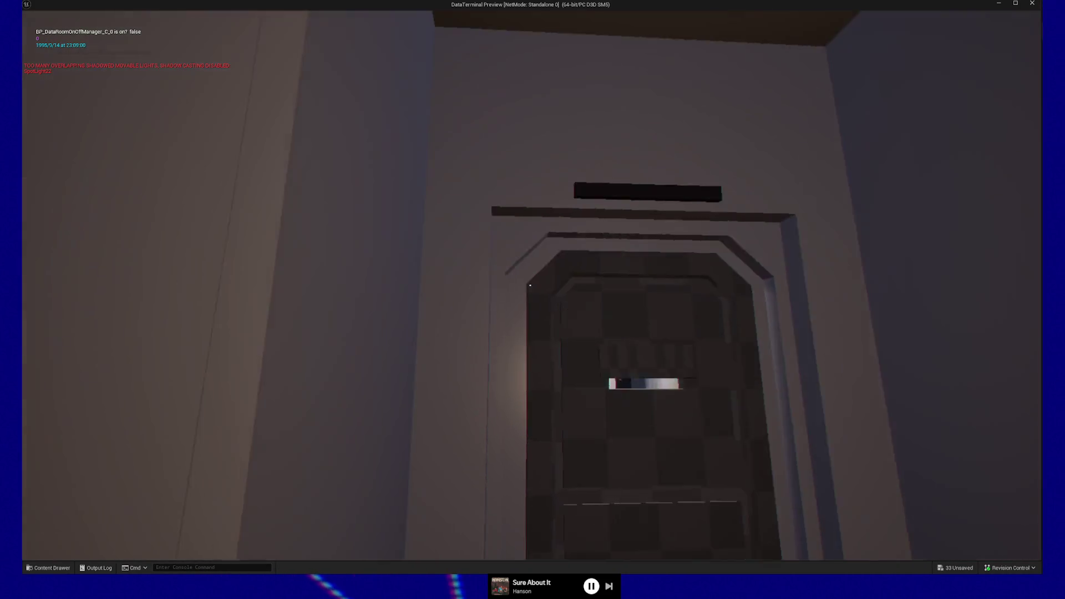
pyautogui.hotkey('shift', 'F1')
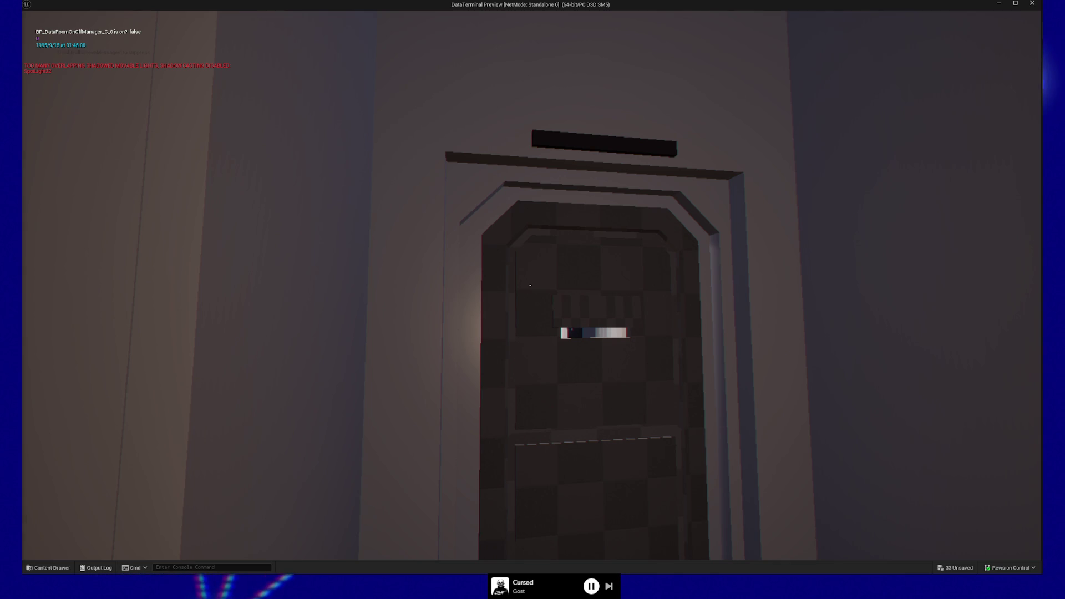
pyautogui.hotkey('alt', 'Tab')
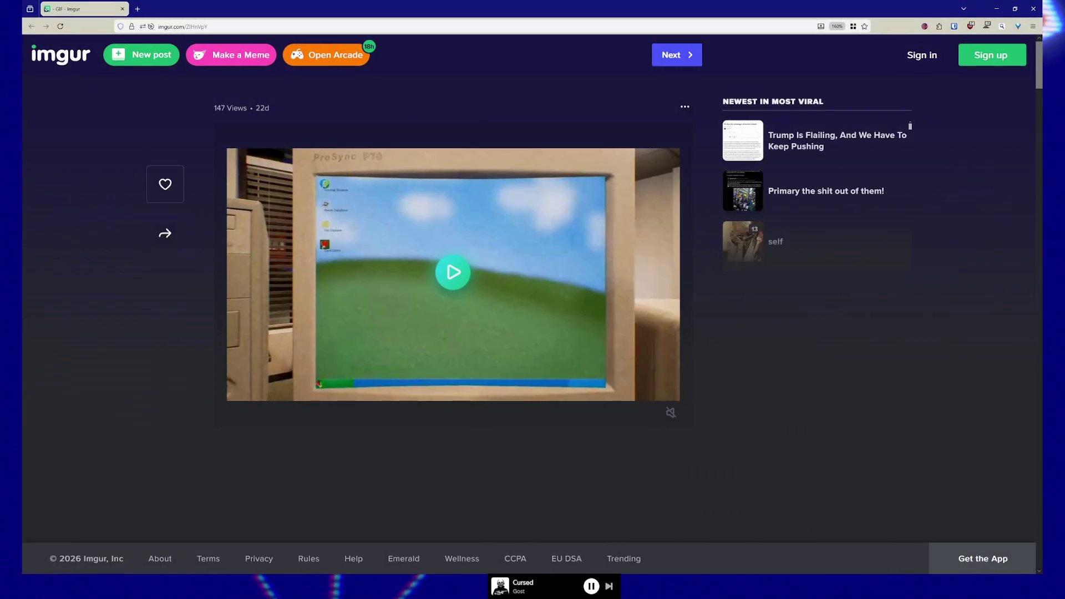
# Open the linked dining-room flashlight video in a new tab and play it full screen
pyautogui.moveTo(585, 118); pyautogui.dragTo(324, 12)
pyautogui.click(648, 414)
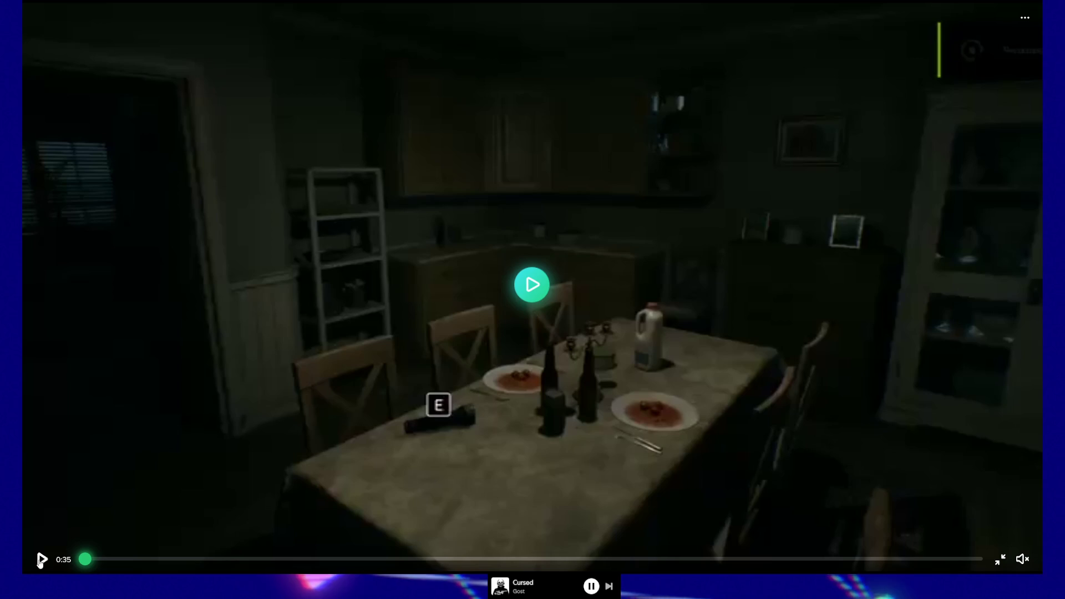
pyautogui.click(41, 560)
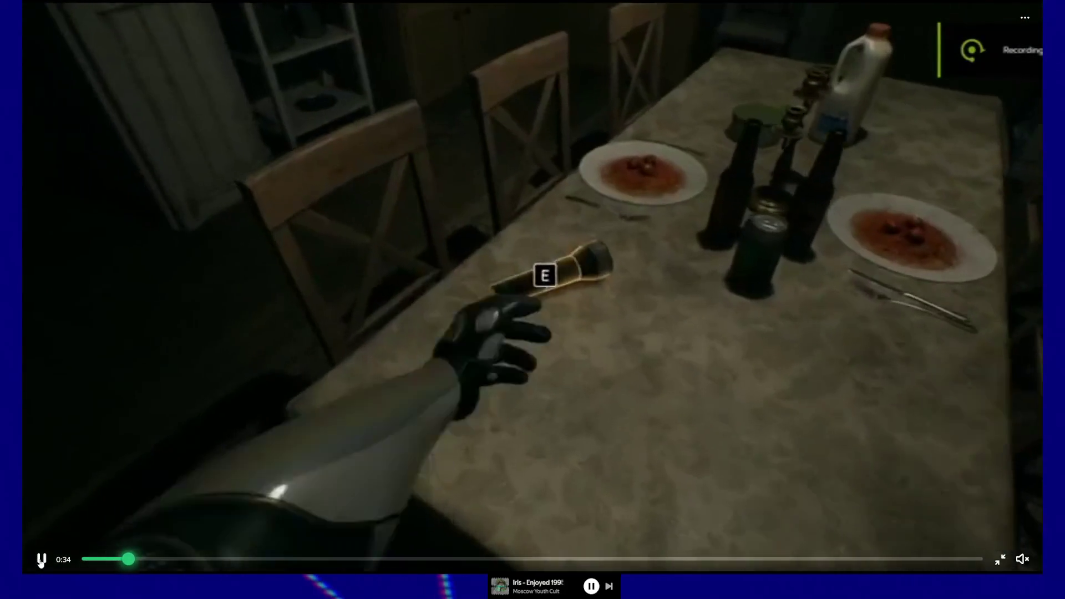
# Exit full screen, pause the clip at 0:30 and minimize Firefox back to the preview
pyautogui.press('Escape')
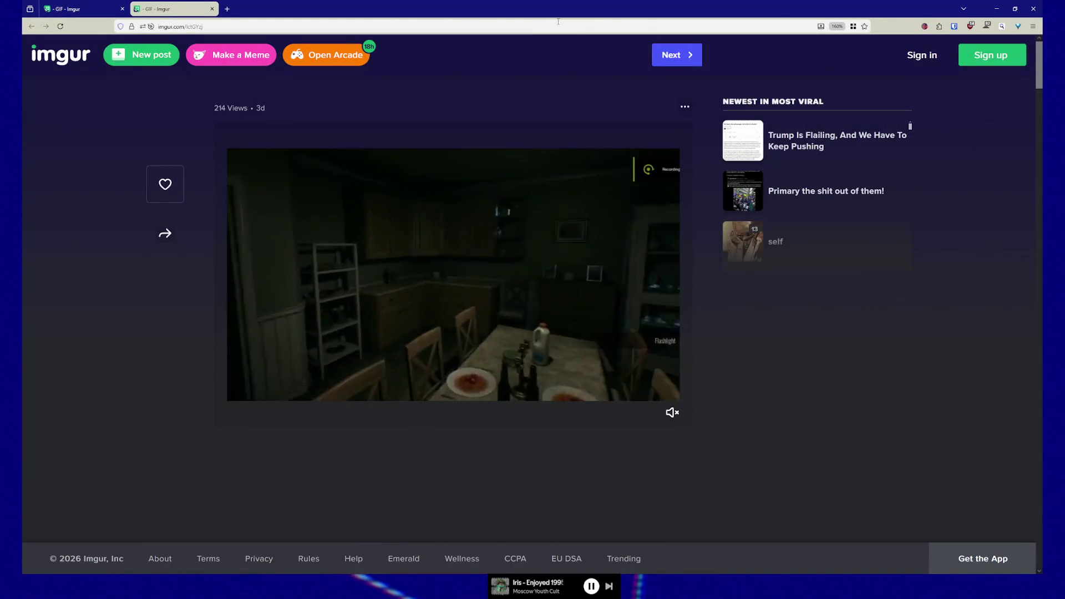
pyautogui.click(233, 412)
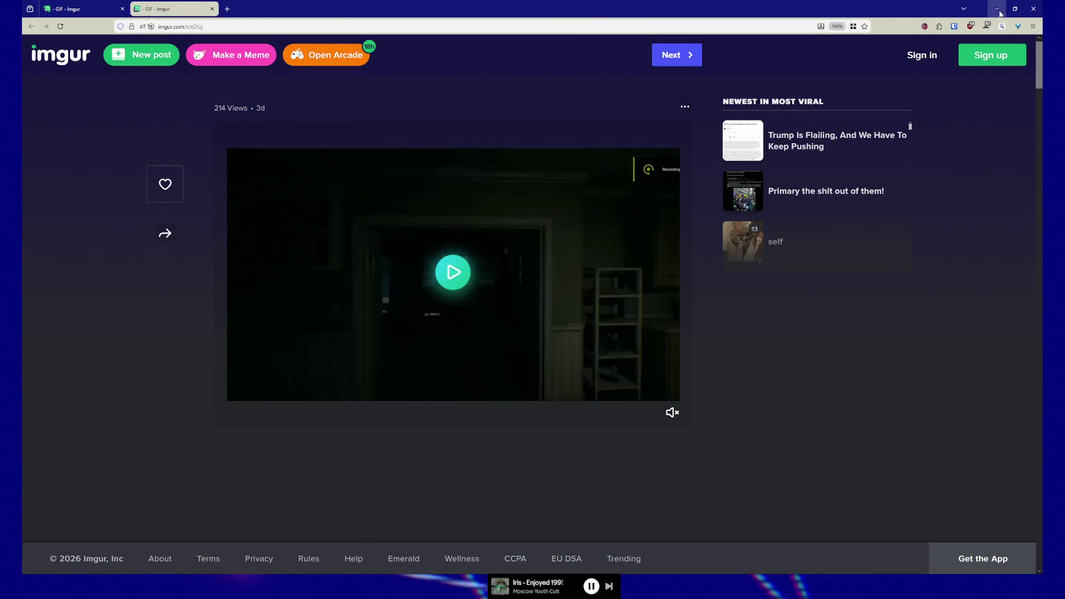
pyautogui.click(999, 11)
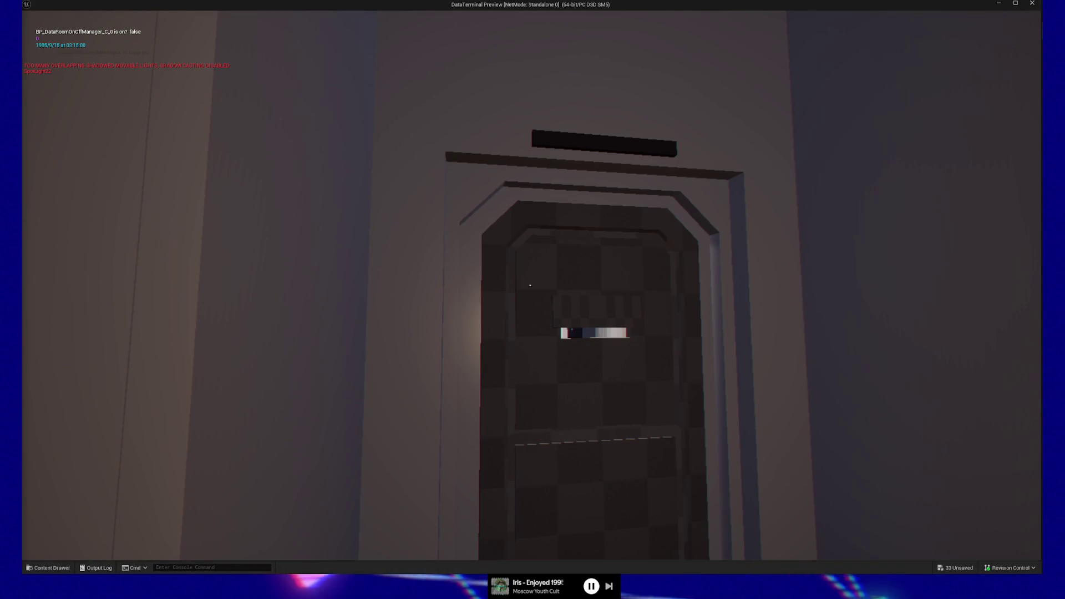
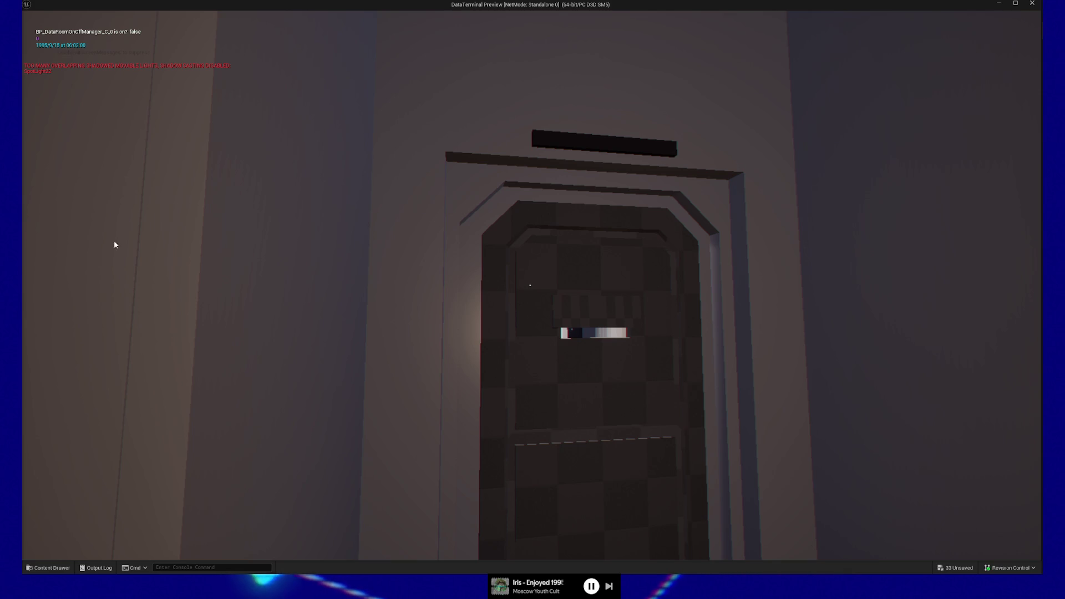
# Walk through the doorway into the starry lounge to the second window, then pause and quit the playtest
pyautogui.moveTo(530, 285)
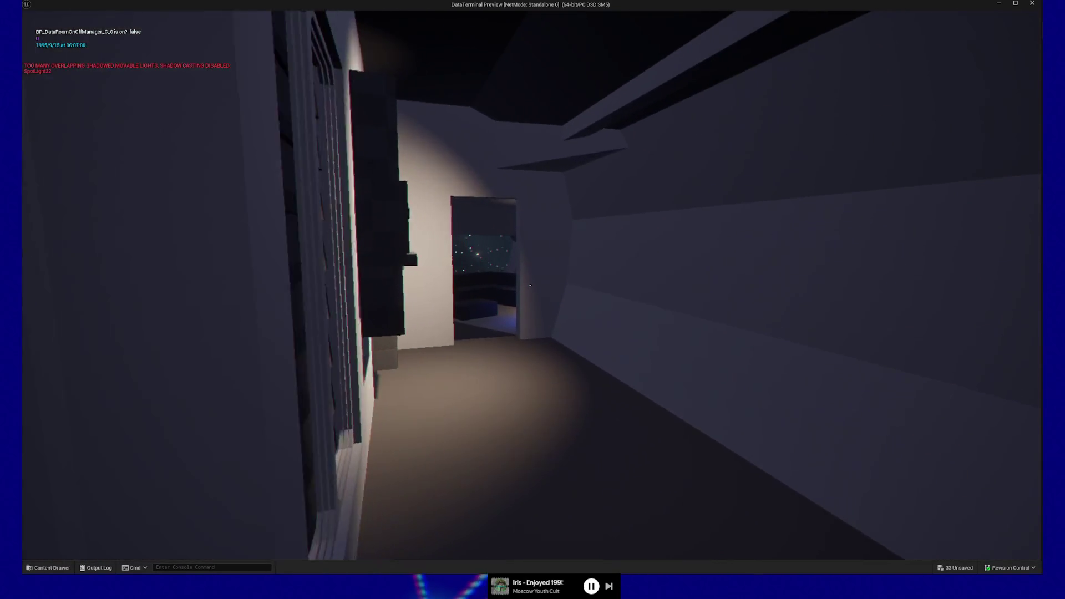
pyautogui.press('w')
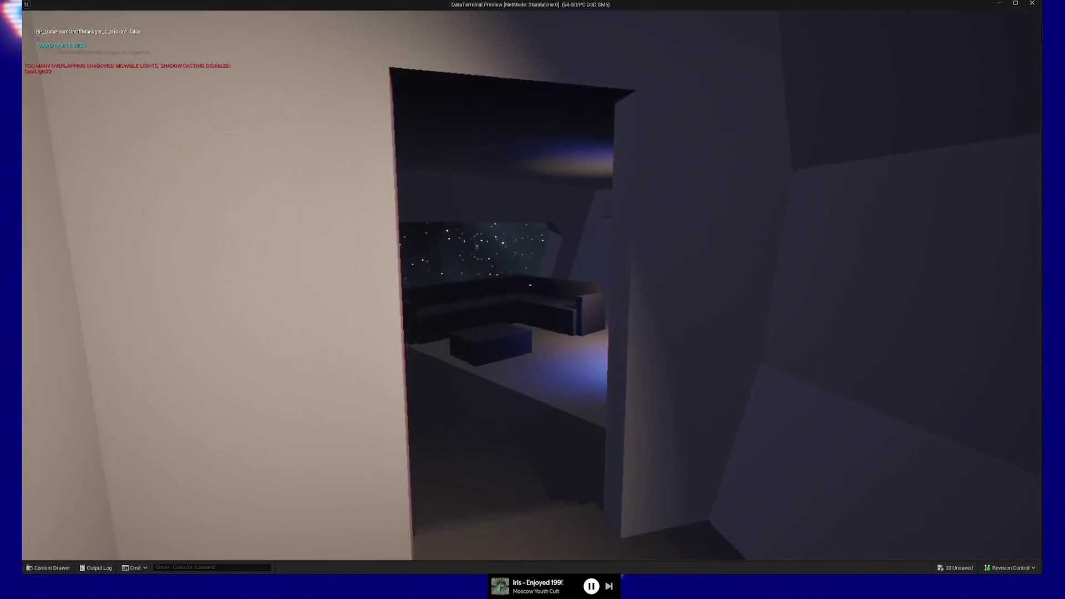
pyautogui.press('w')
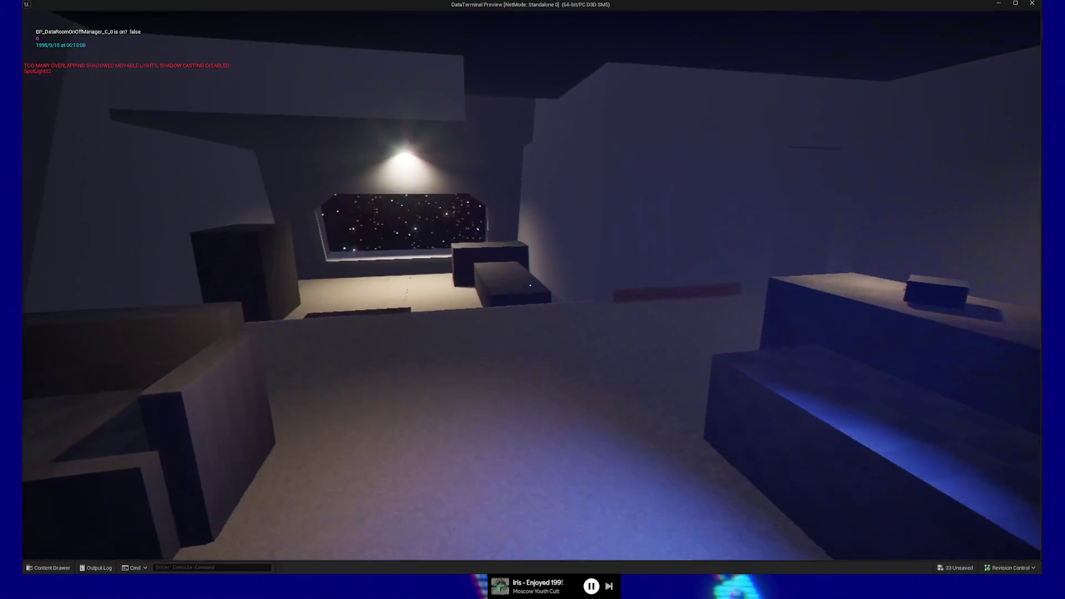
pyautogui.press('w')
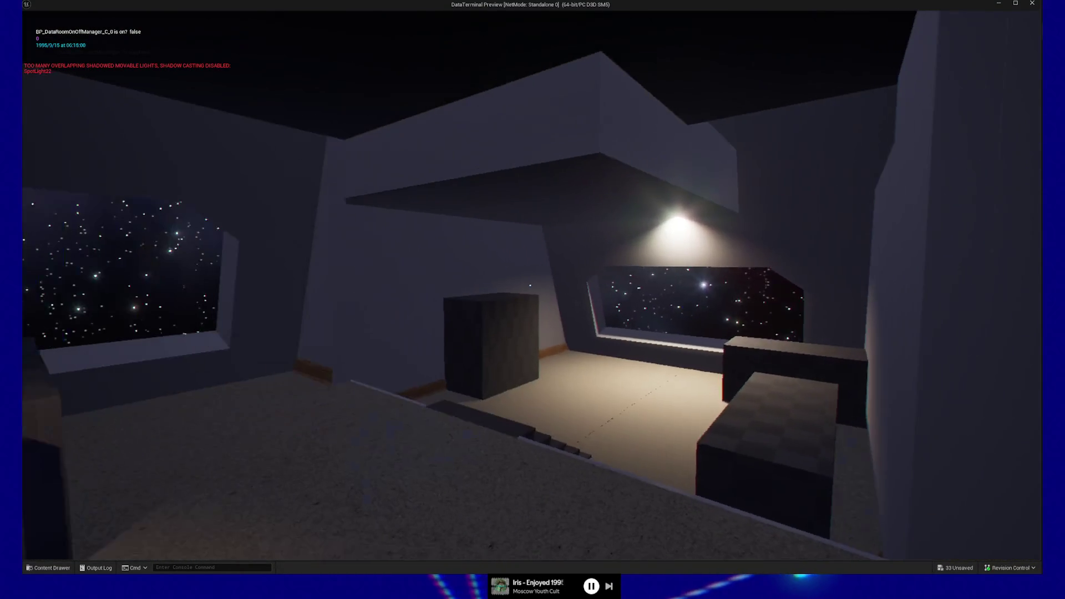
pyautogui.press('Escape')
pyautogui.click(555, 446)
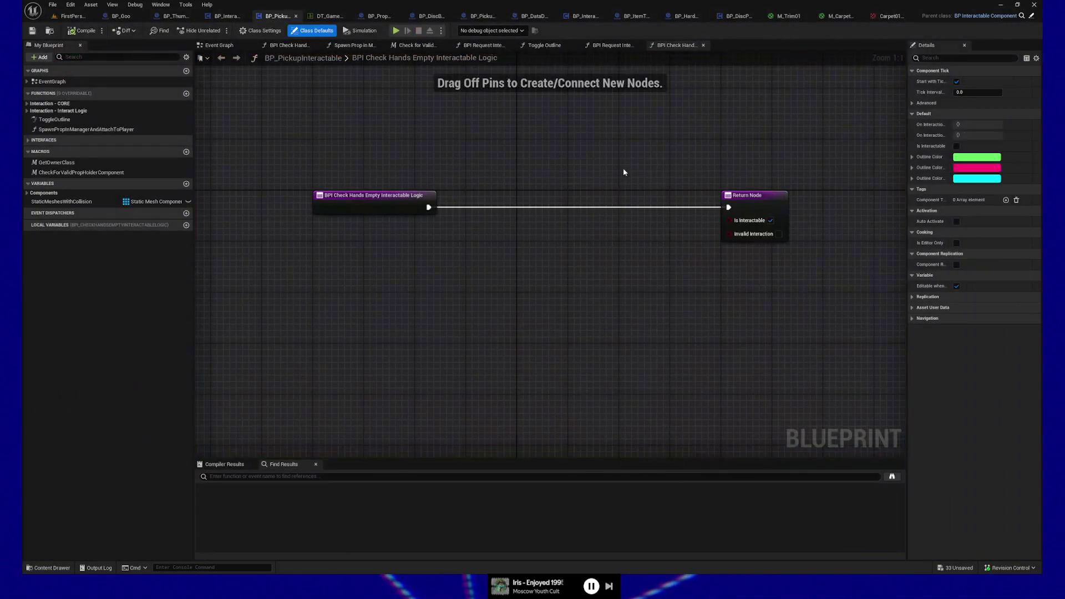
# Return to the FirstPersonMap level and fly the view over to the starry lounge
pyautogui.click(50, 30)
pyautogui.click(74, 15)
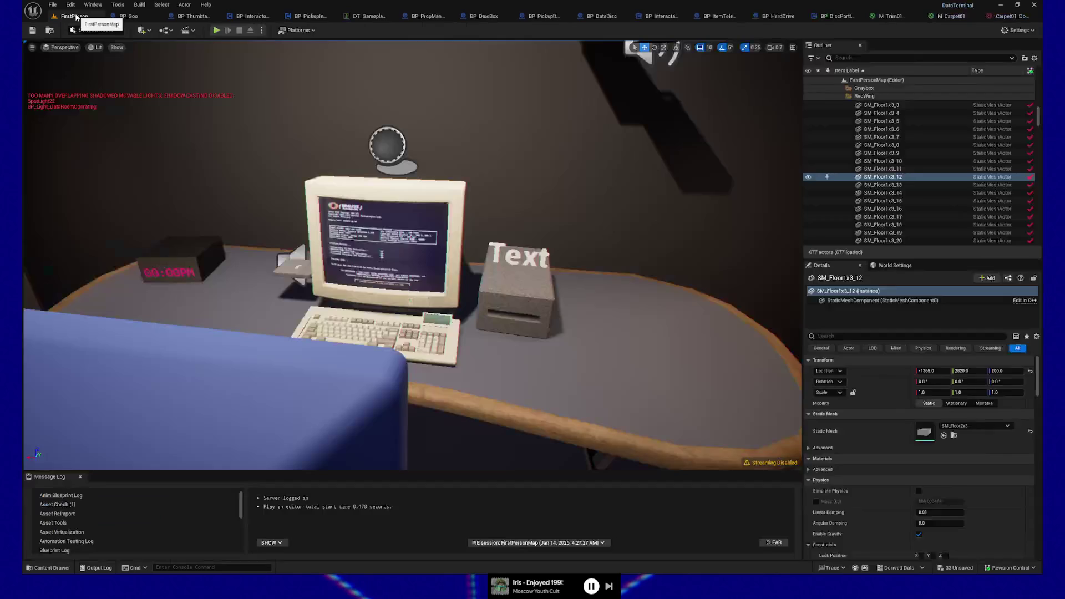
pyautogui.press('f')
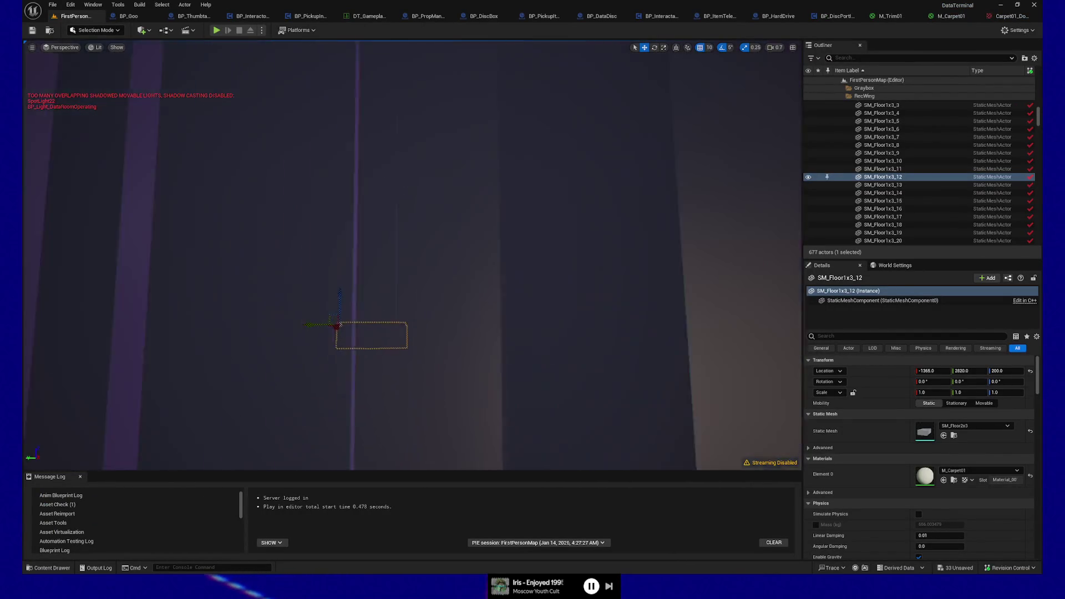
pyautogui.moveTo(411, 256)
pyautogui.mouseDown()
pyautogui.moveTo(570, 131)
pyautogui.moveTo(292, 364)
pyautogui.moveTo(410, 255)
pyautogui.mouseUp()
# Duplicate the SM_Ceiling55 piece and its neighbouring ceiling piece, shifting the copies along X
pyautogui.click(528, 174)
pyautogui.moveTo(570, 259); pyautogui.dragTo(581, 263)
pyautogui.keyDown('ctrl'); pyautogui.click(564, 247); pyautogui.keyUp('ctrl')
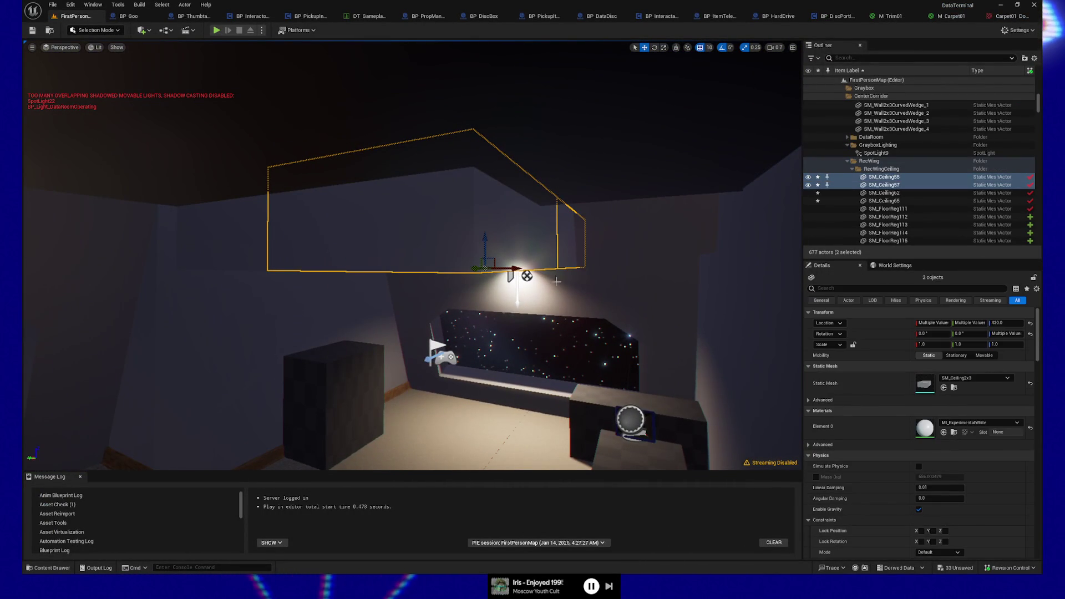
pyautogui.hotkey('ctrl', 'd')
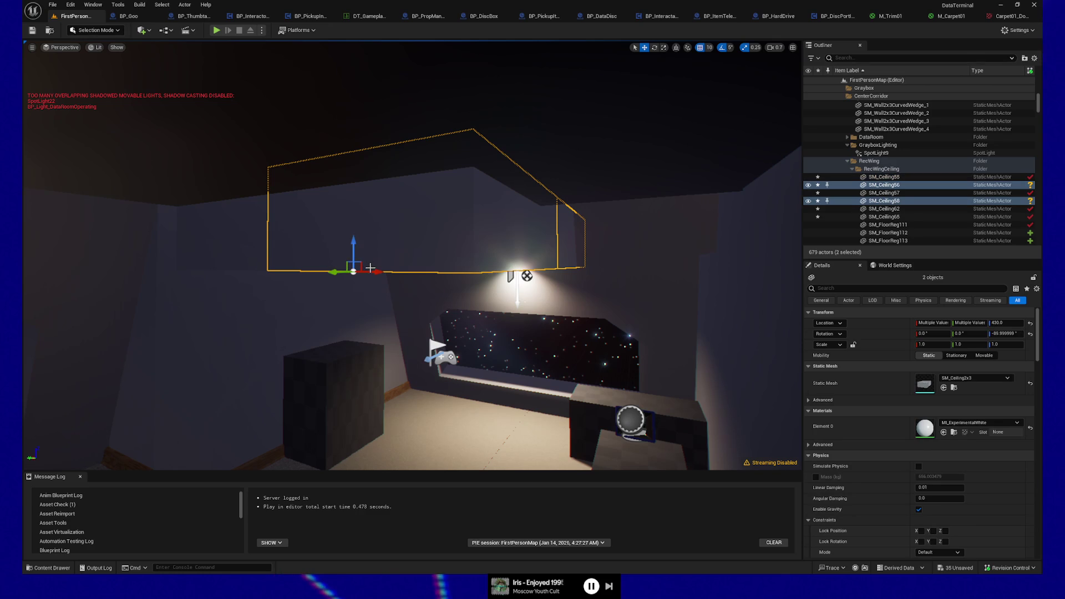
pyautogui.moveTo(372, 270)
pyautogui.mouseDown()
pyautogui.moveTo(731, 257)
pyautogui.moveTo(688, 260)
pyautogui.moveTo(743, 289)
pyautogui.moveTo(799, 211)
pyautogui.moveTo(715, 255)
pyautogui.moveTo(381, 134)
pyautogui.mouseUp()
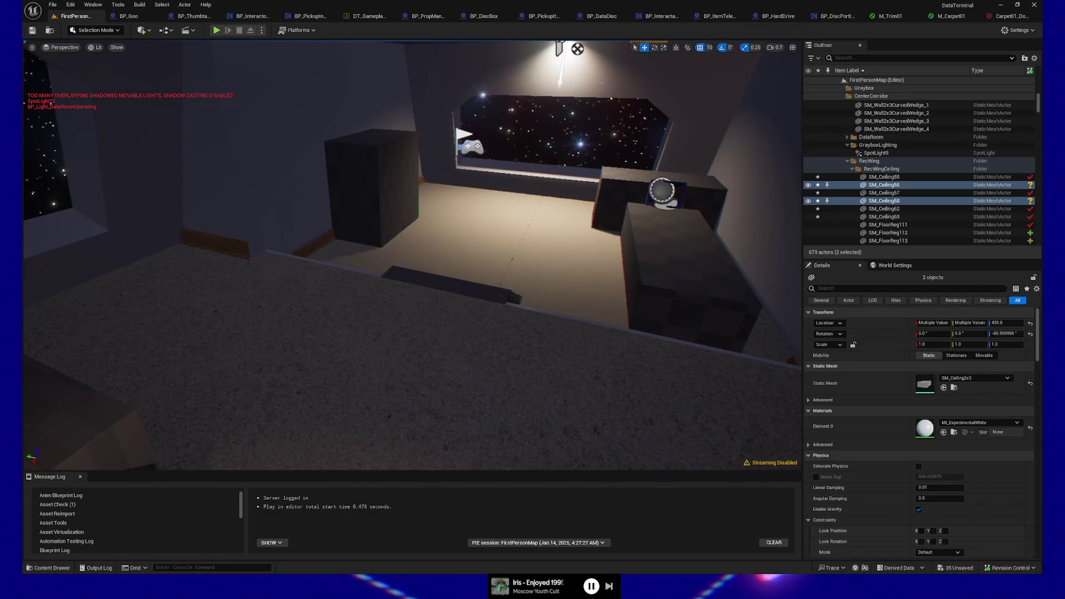
pyautogui.rightClick(381, 134)
# Play from this spot in the lounge and walk between the boxes and starry window, looking up at the ceiling
pyautogui.click(424, 392)
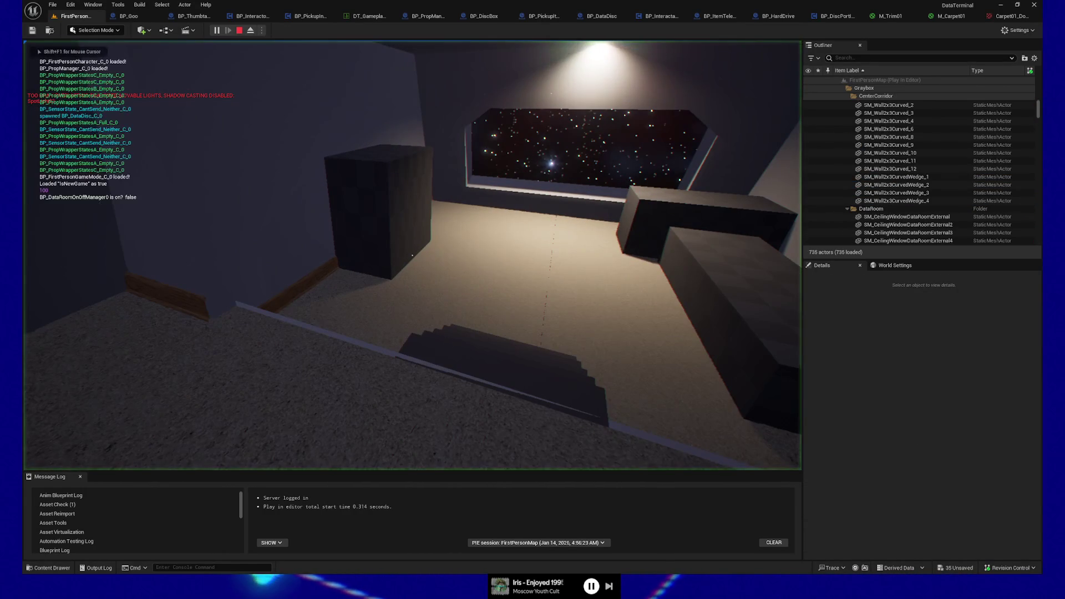
pyautogui.press('w')
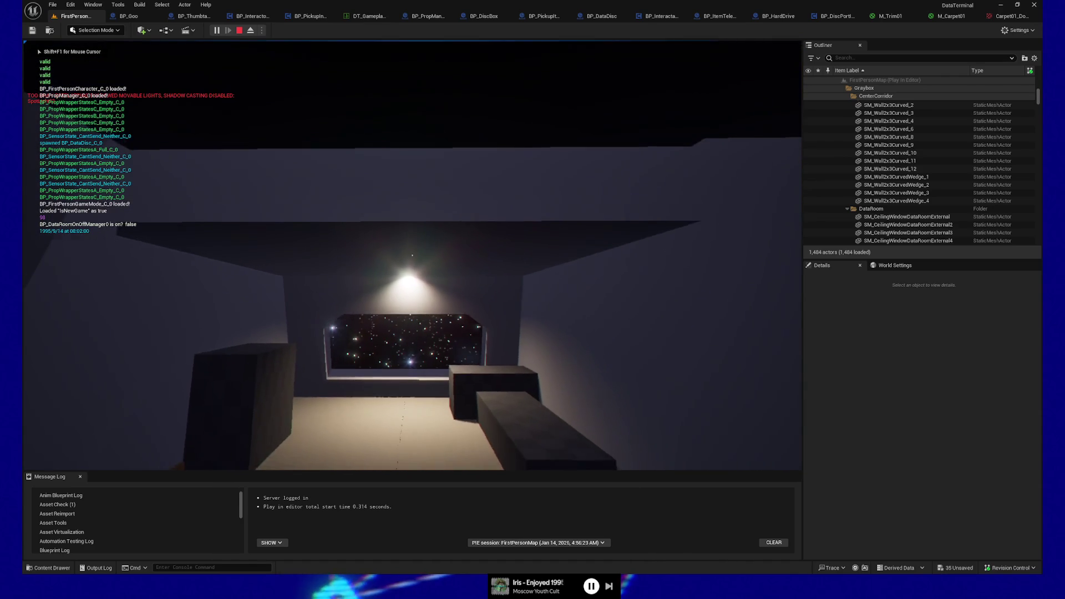
pyautogui.press('s')
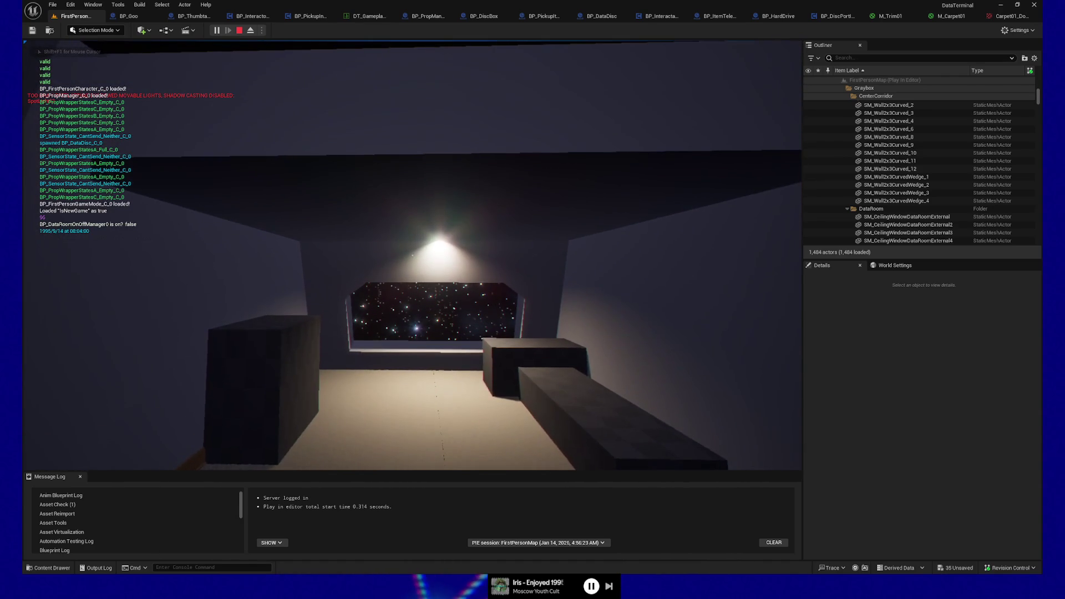
pyautogui.press('w')
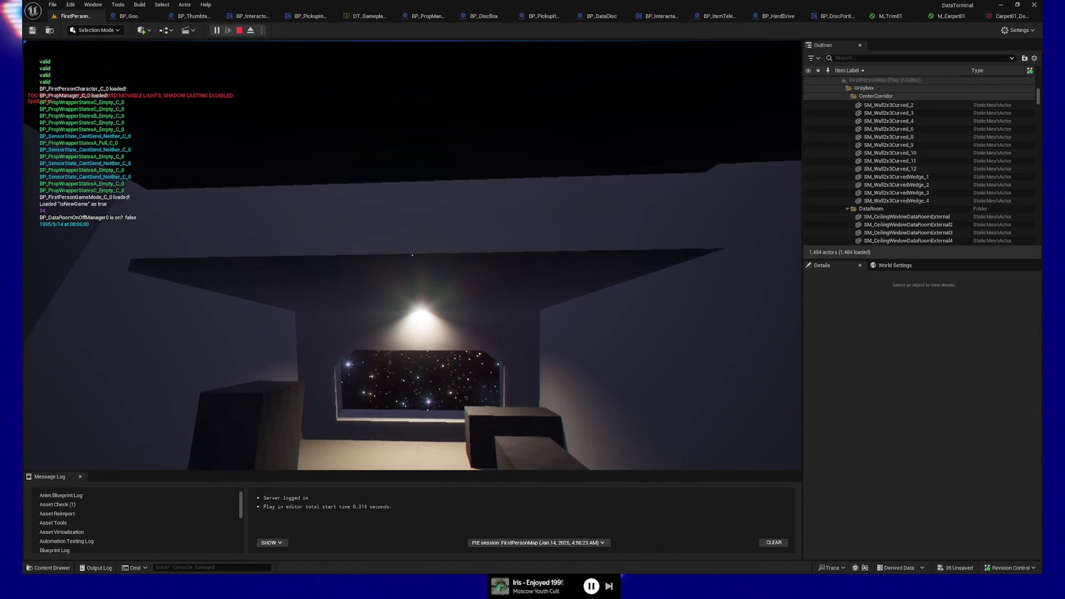
pyautogui.press('w')
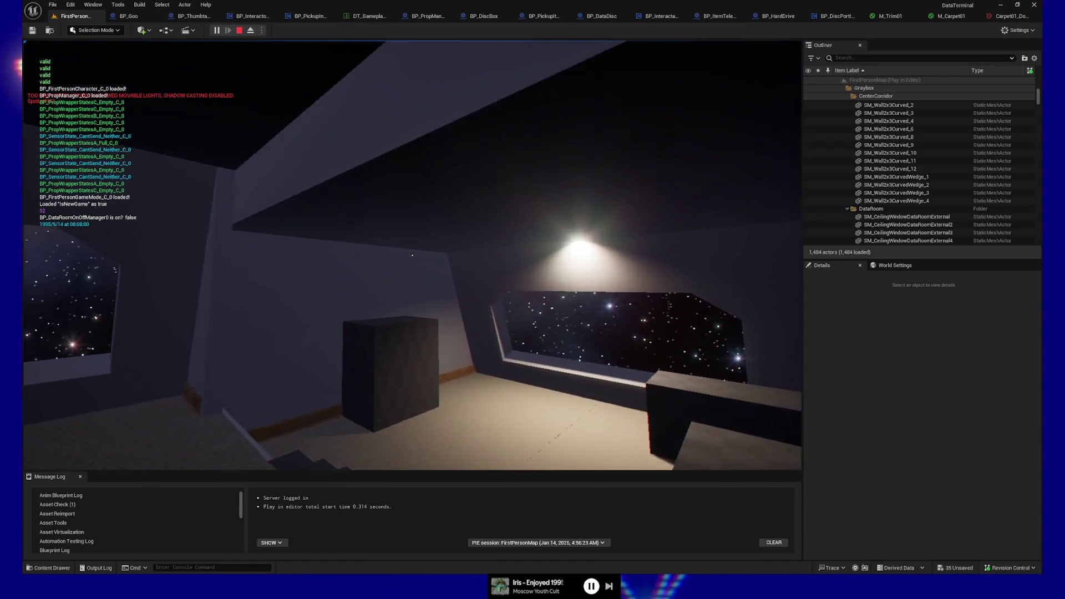
pyautogui.press('s')
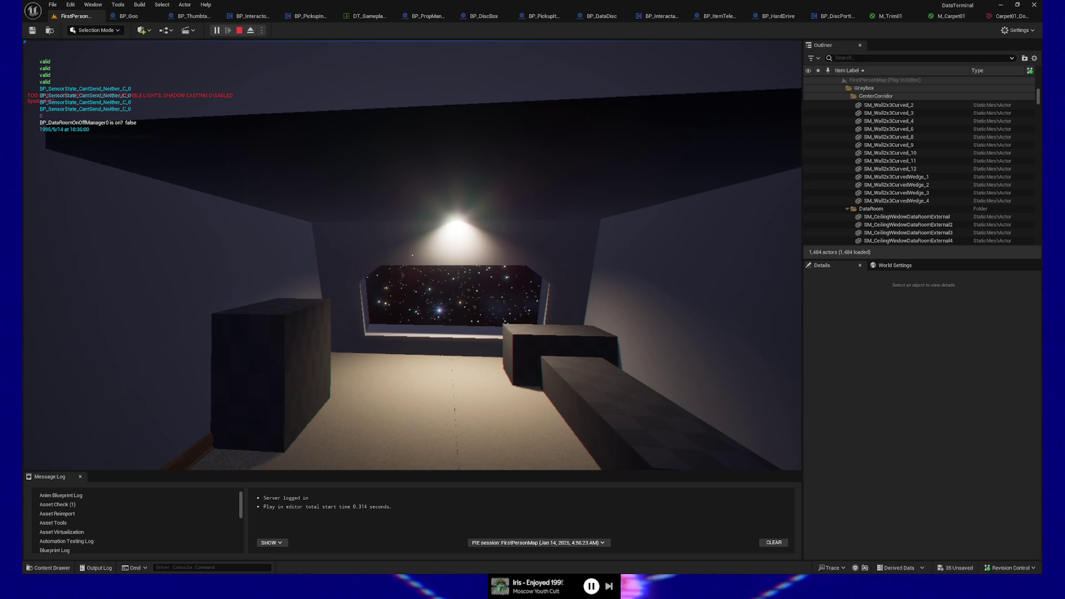
# Walk across the lounge to the window and bench, then turn toward the stairs
pyautogui.press('s')
pyautogui.press('w')
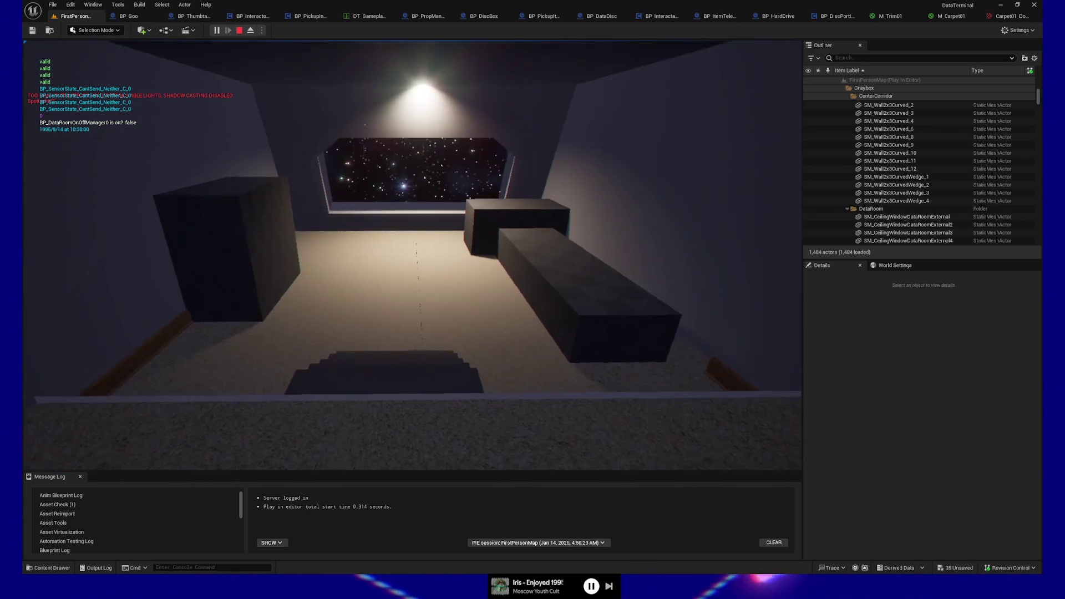
pyautogui.press('w')
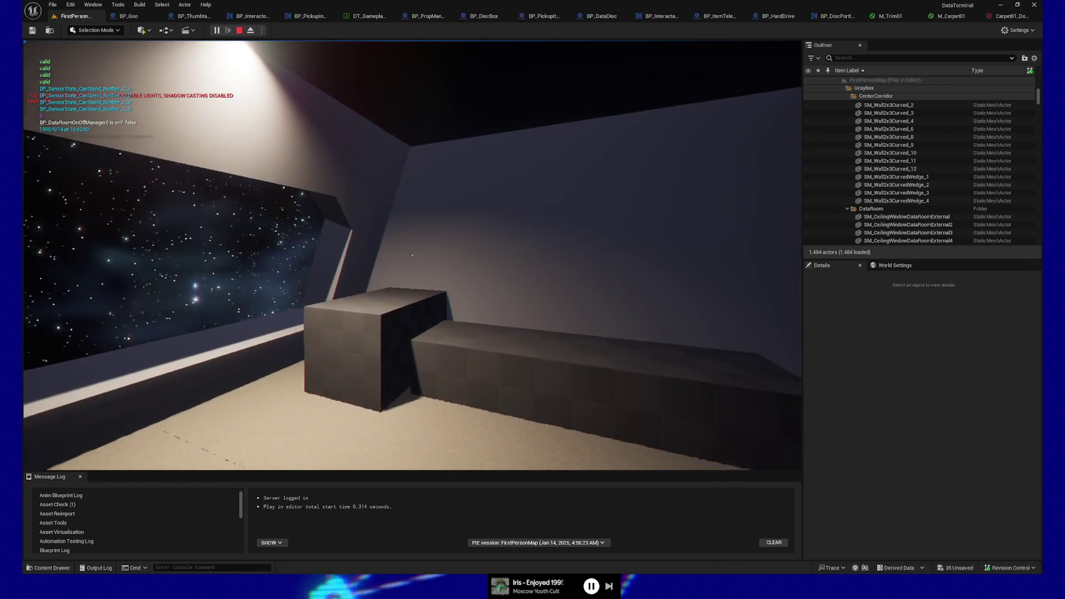
pyautogui.moveTo(413, 255)
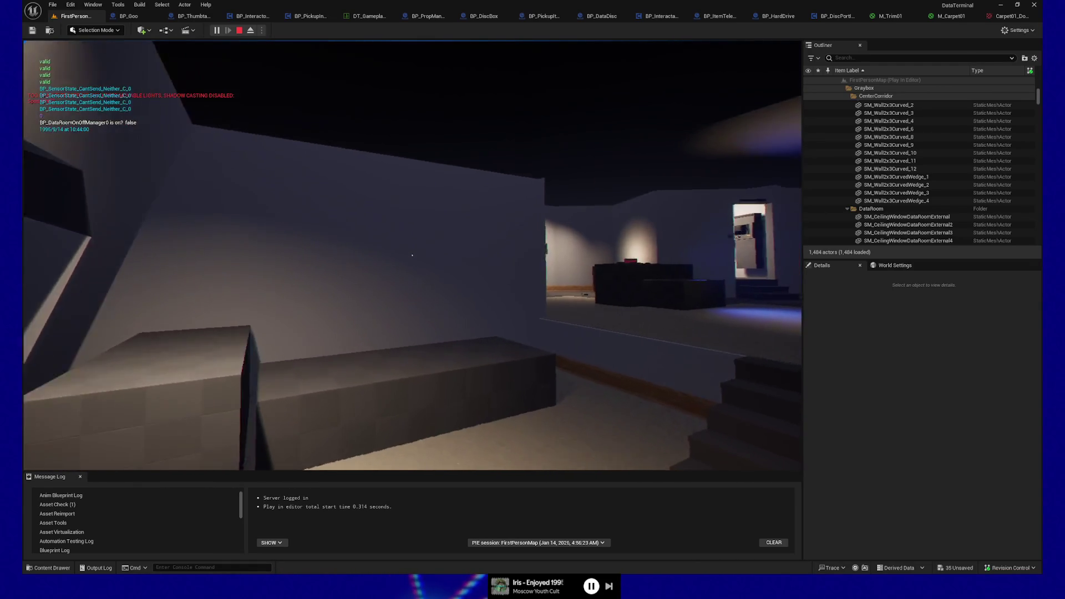
pyautogui.press('w')
# Walk into the lit room past the desk and sofa up to the cabinet, then pause the game
pyautogui.press('w')
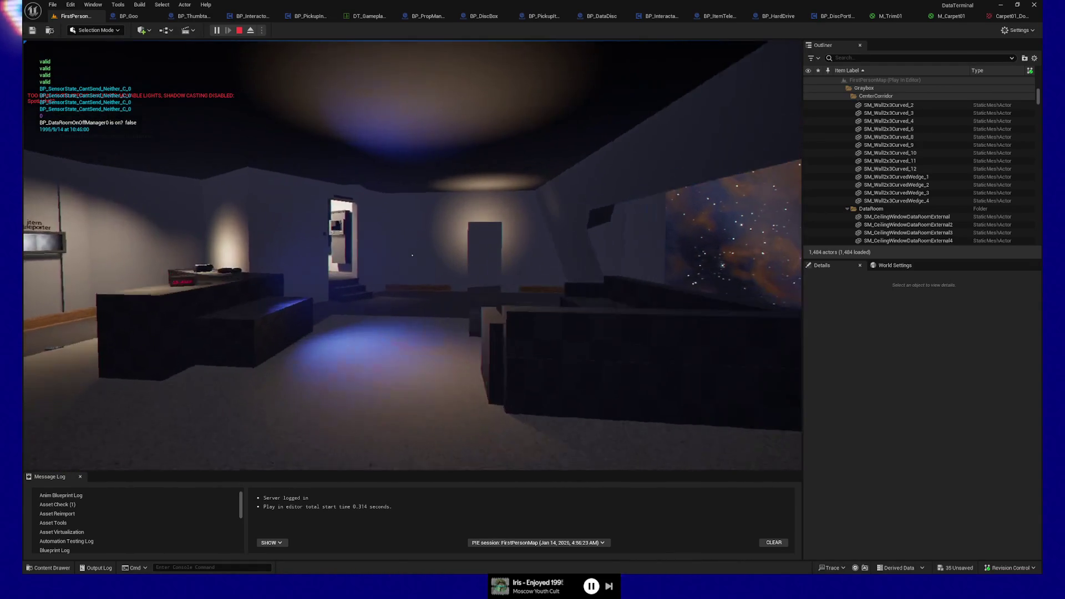
pyautogui.press('w')
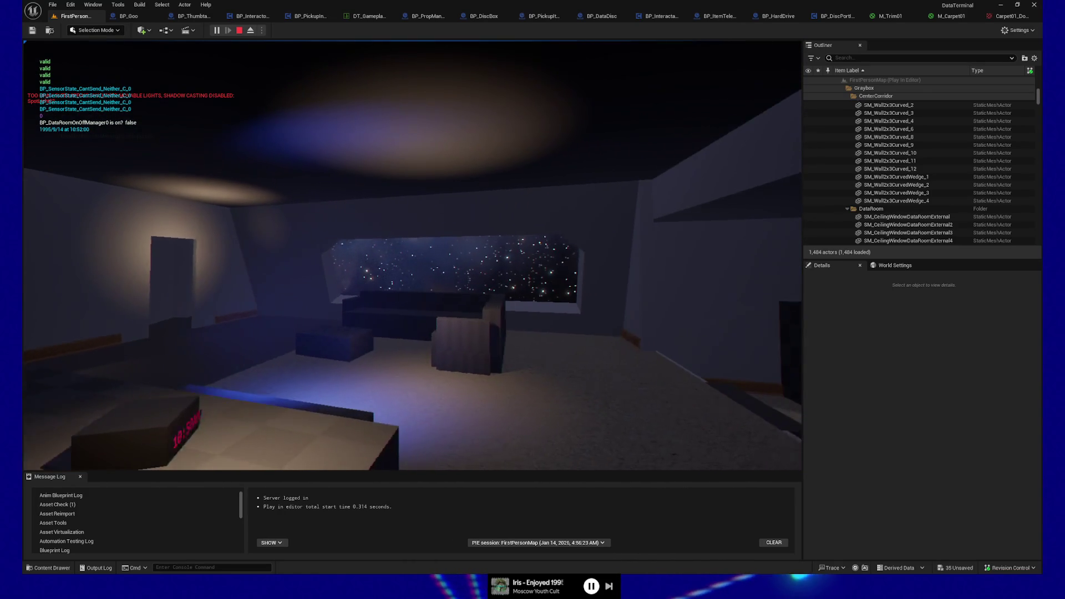
pyautogui.press('w')
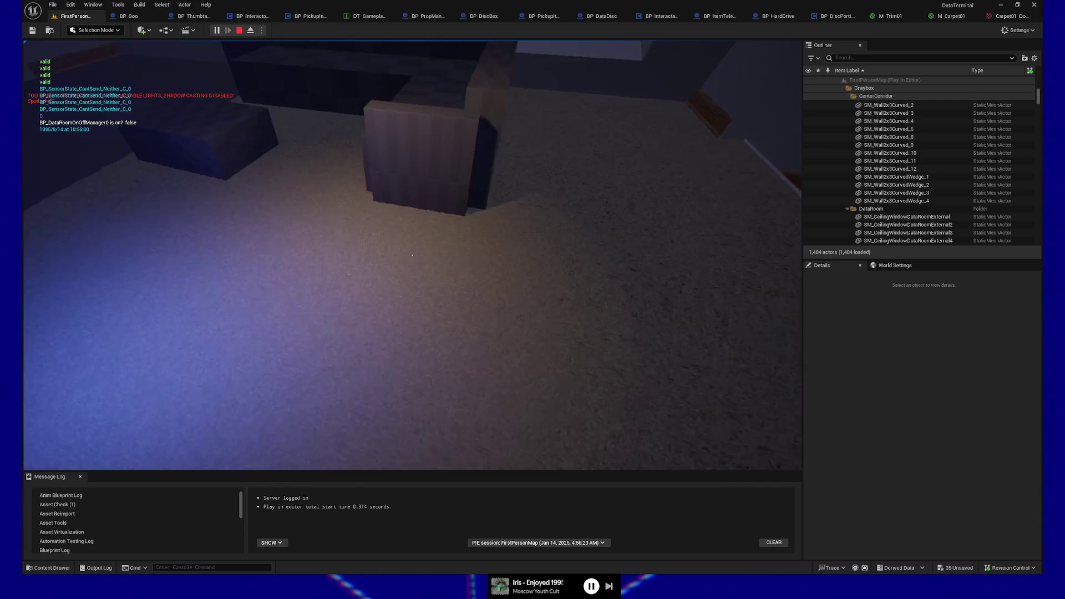
pyautogui.press('w')
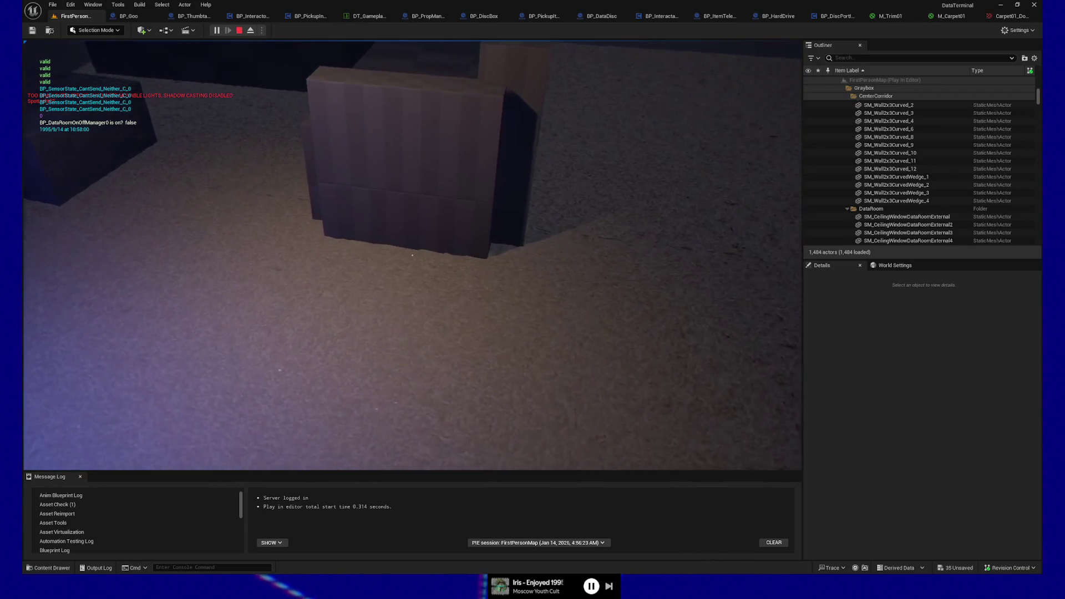
pyautogui.press('w')
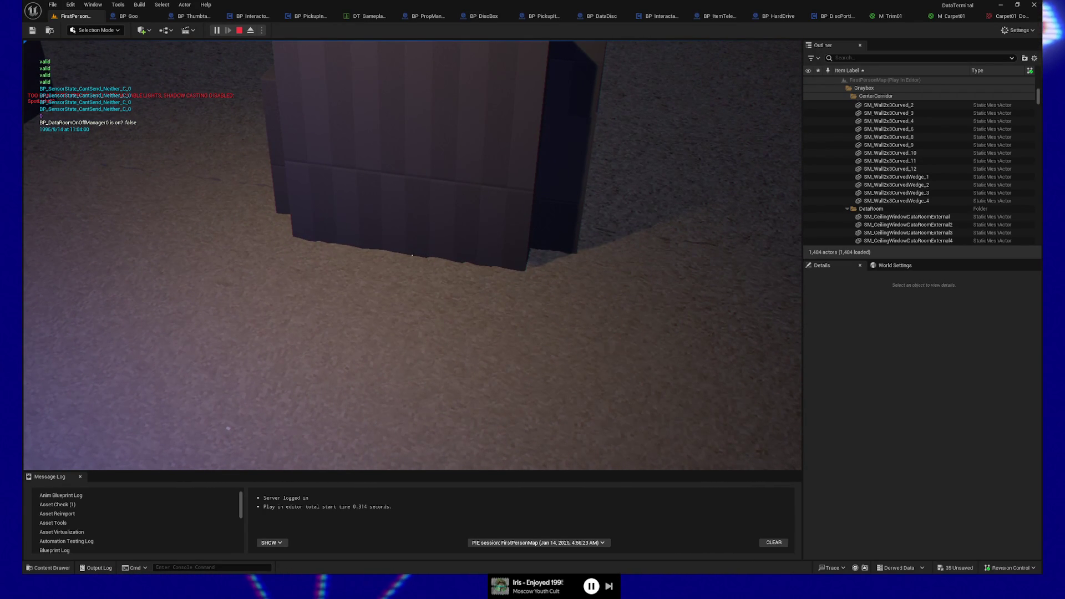
pyautogui.press('Escape')
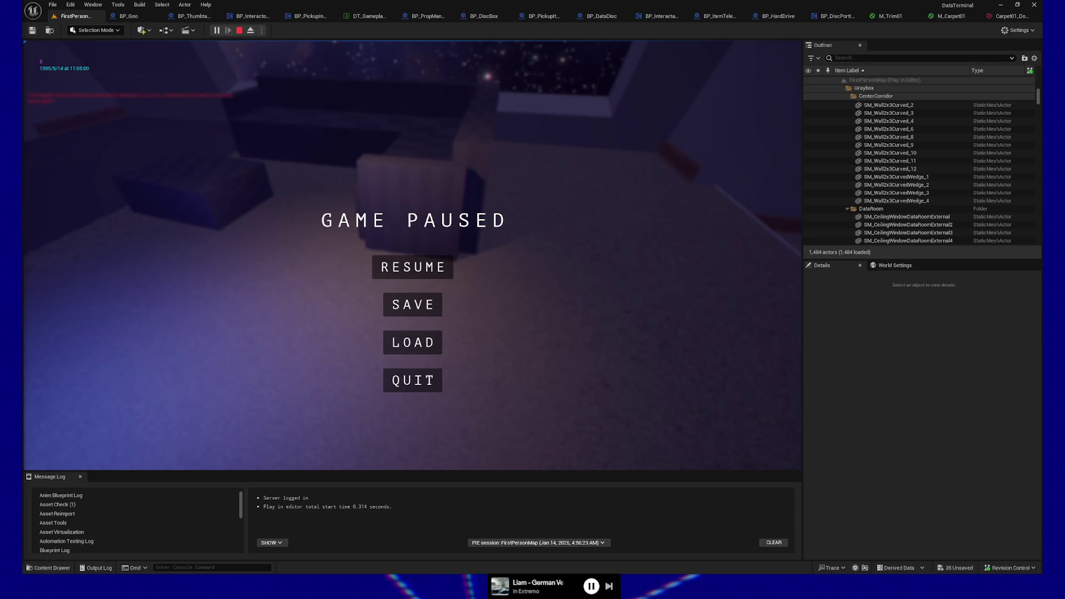
# Resume the playtest, circle the cube-shaped ottoman up close, then switch the view to wireframe with F1
pyautogui.click(402, 267)
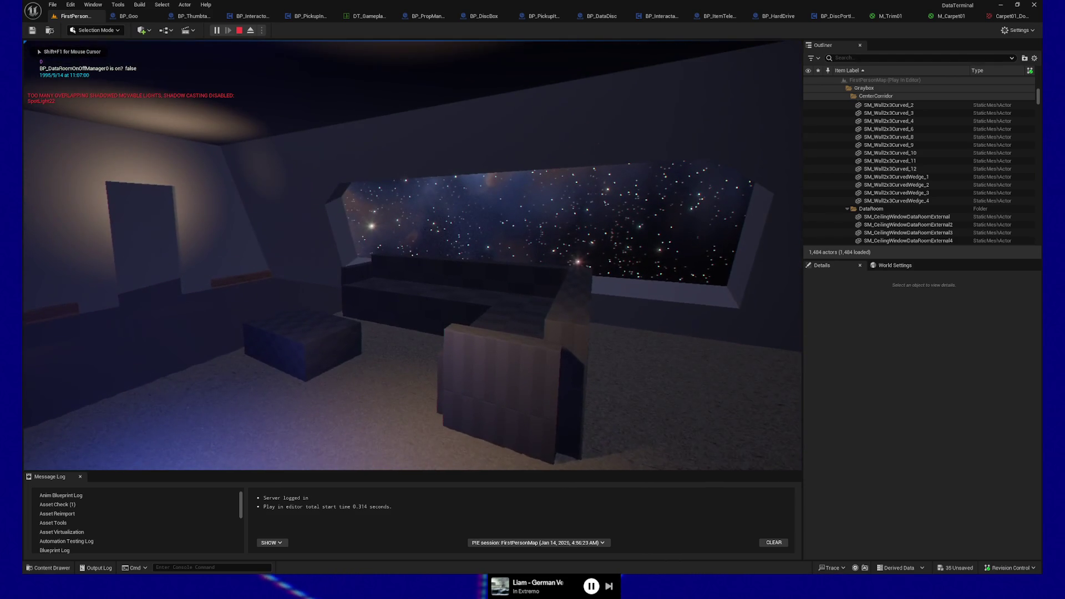
pyautogui.press('w')
pyautogui.press('w')
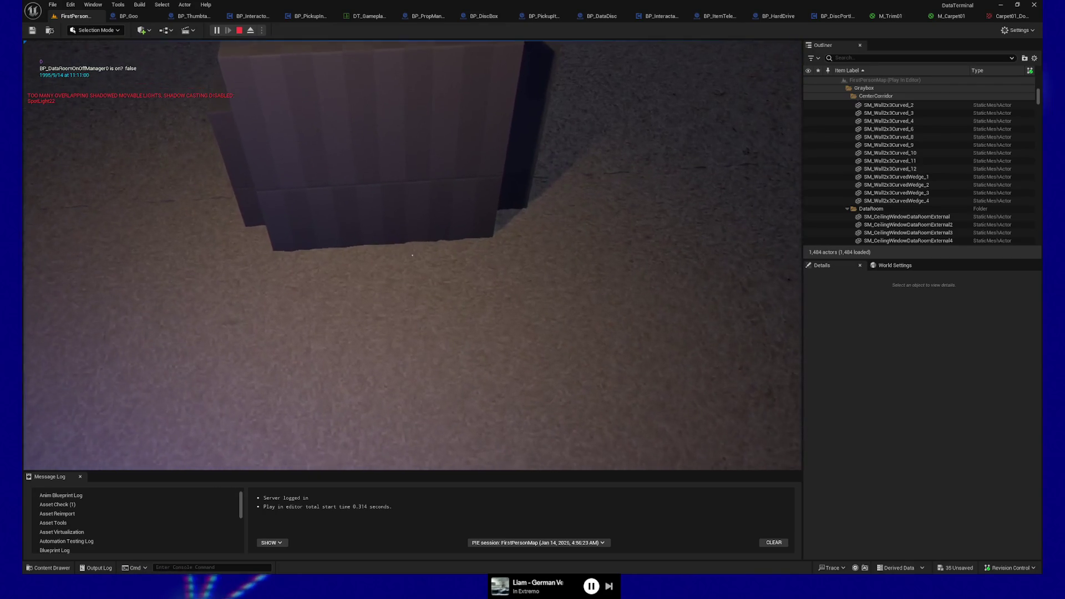
pyautogui.press('w')
pyautogui.press('w')
pyautogui.press('a')
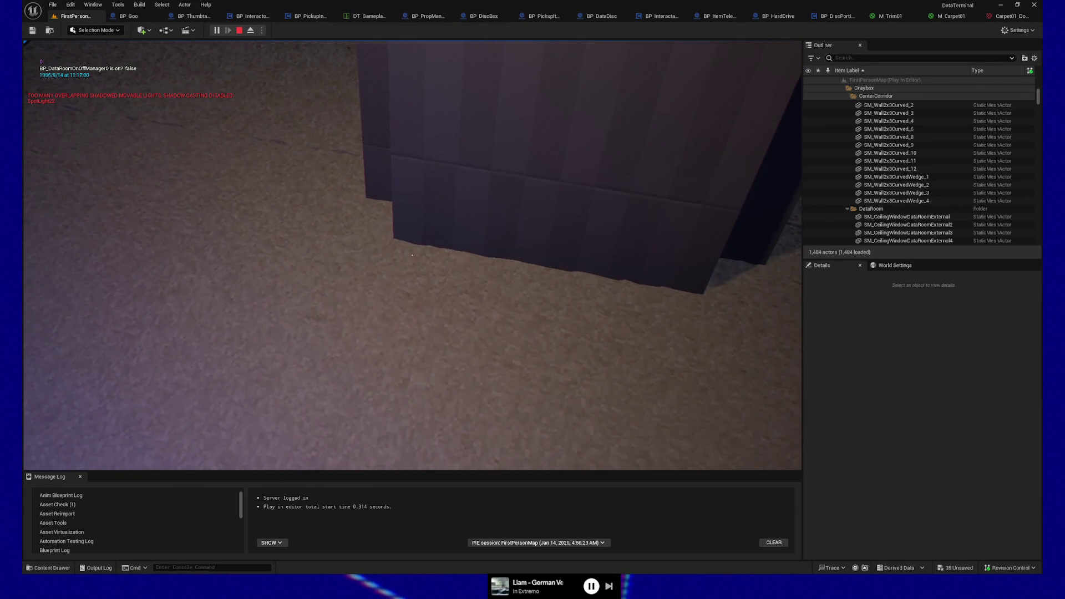
pyautogui.press('s')
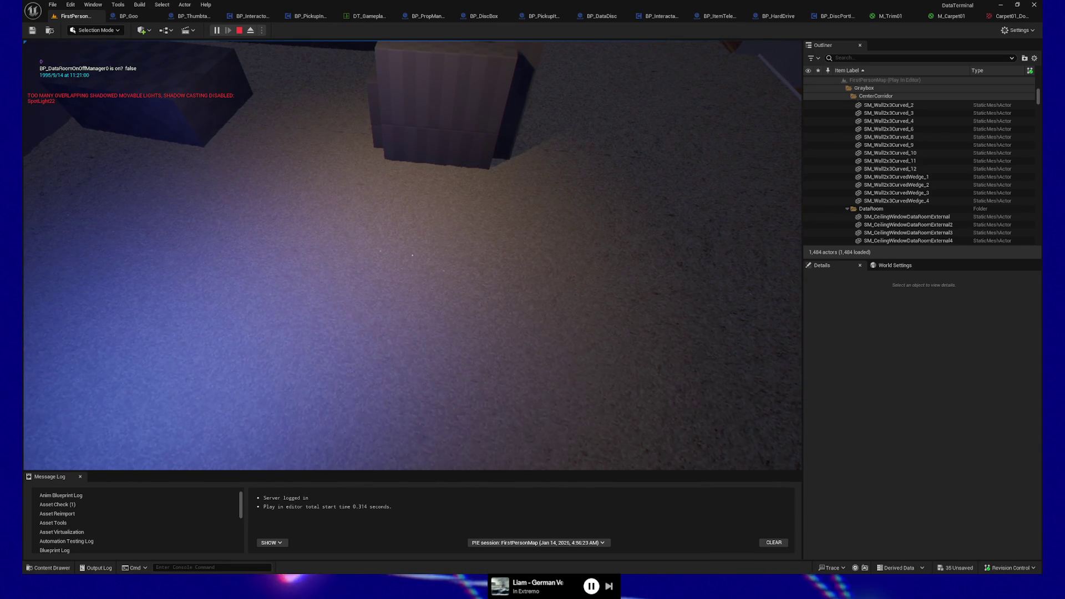
pyautogui.press('F1')
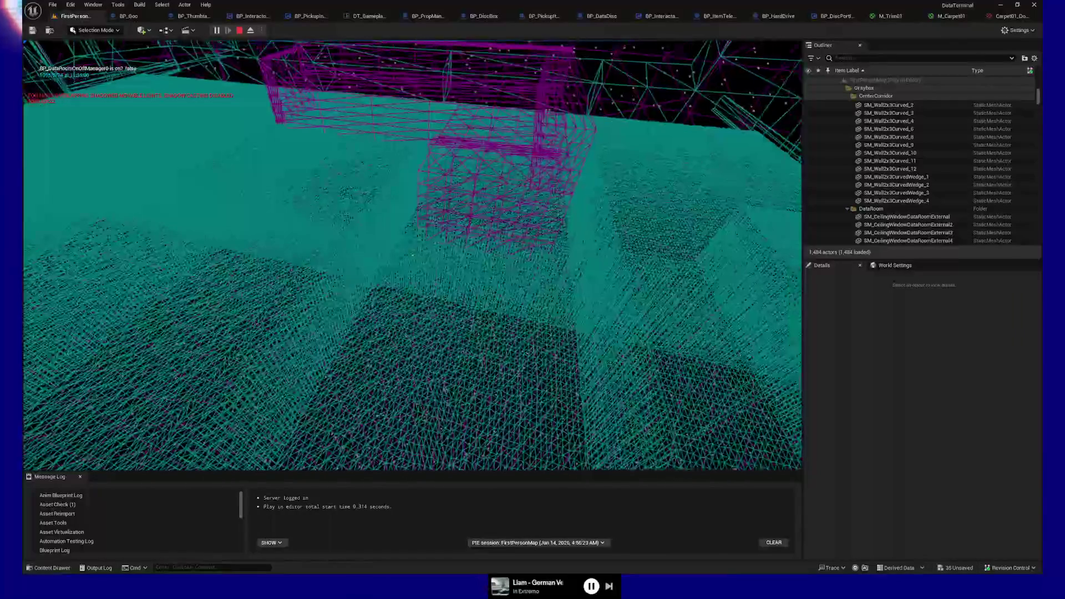
# Switch back to lit rendering with F3, circle the box by the couch, and back away to face the doorway
pyautogui.press('F3')
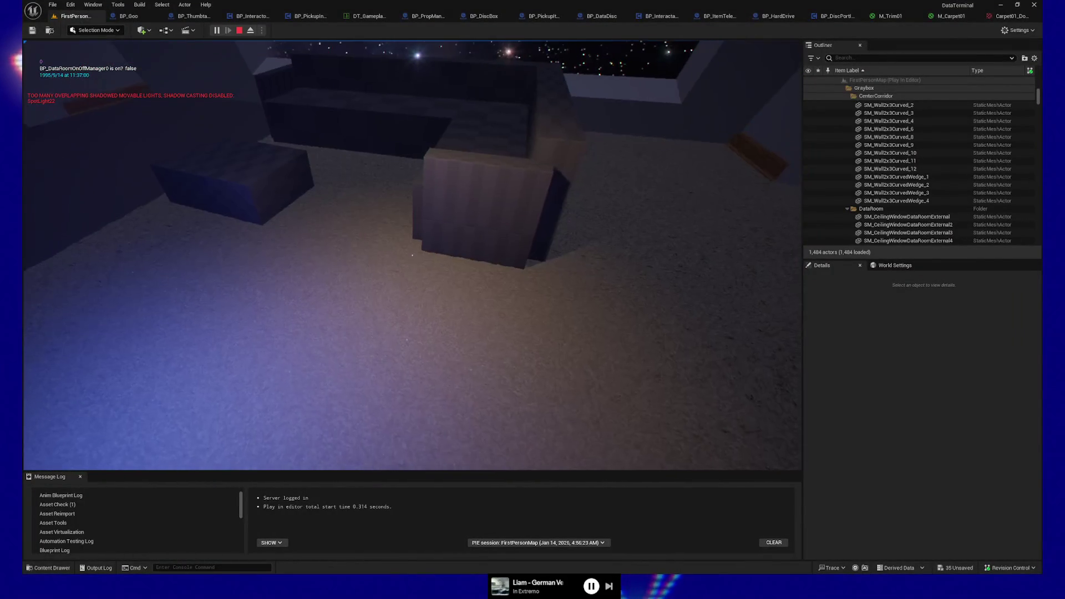
pyautogui.press('w')
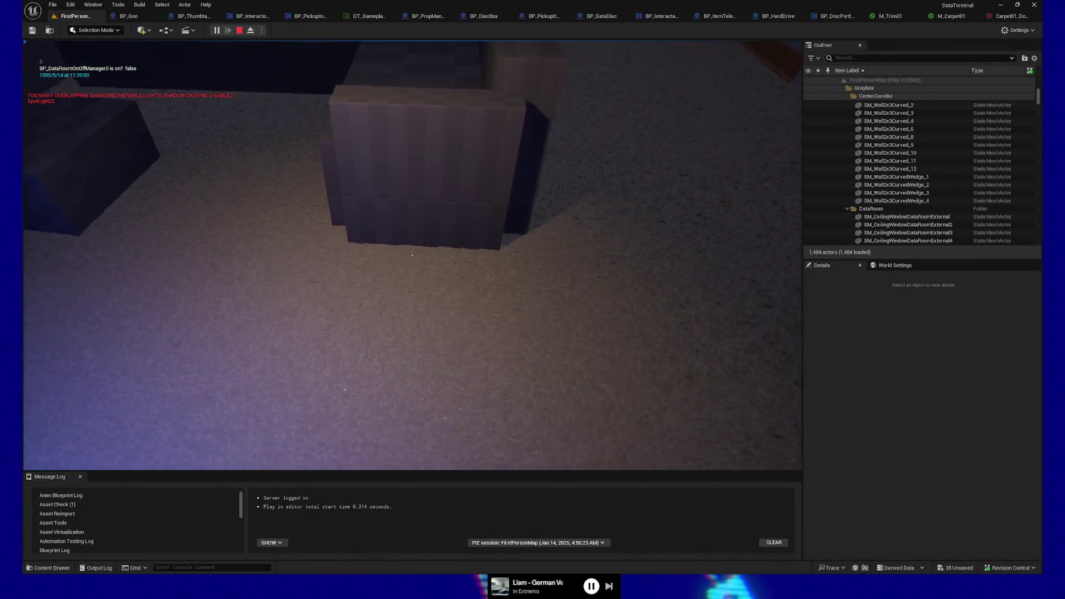
pyautogui.press('w')
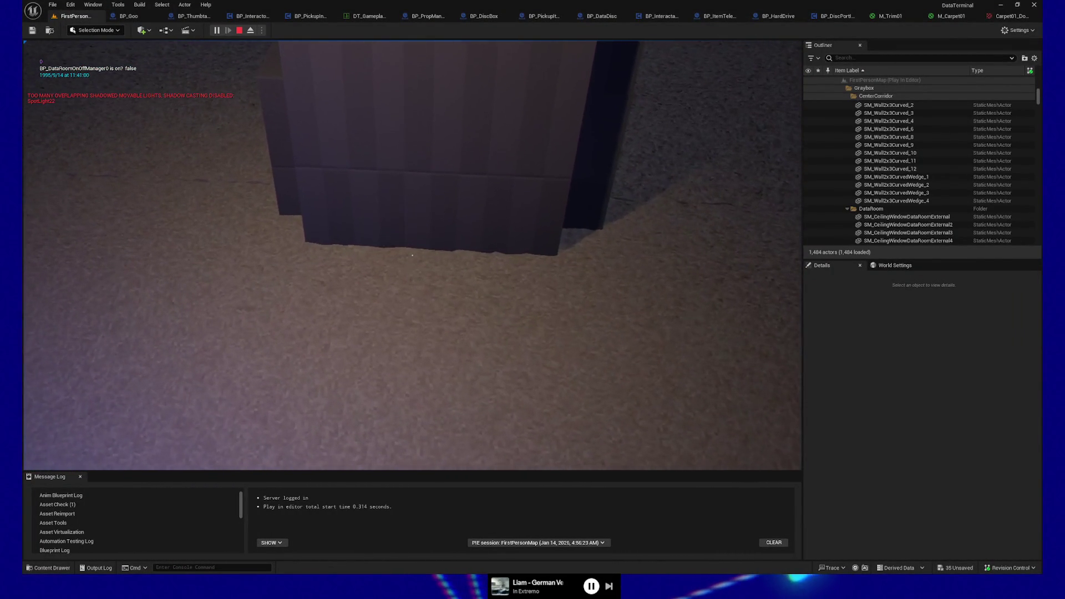
pyautogui.press('w')
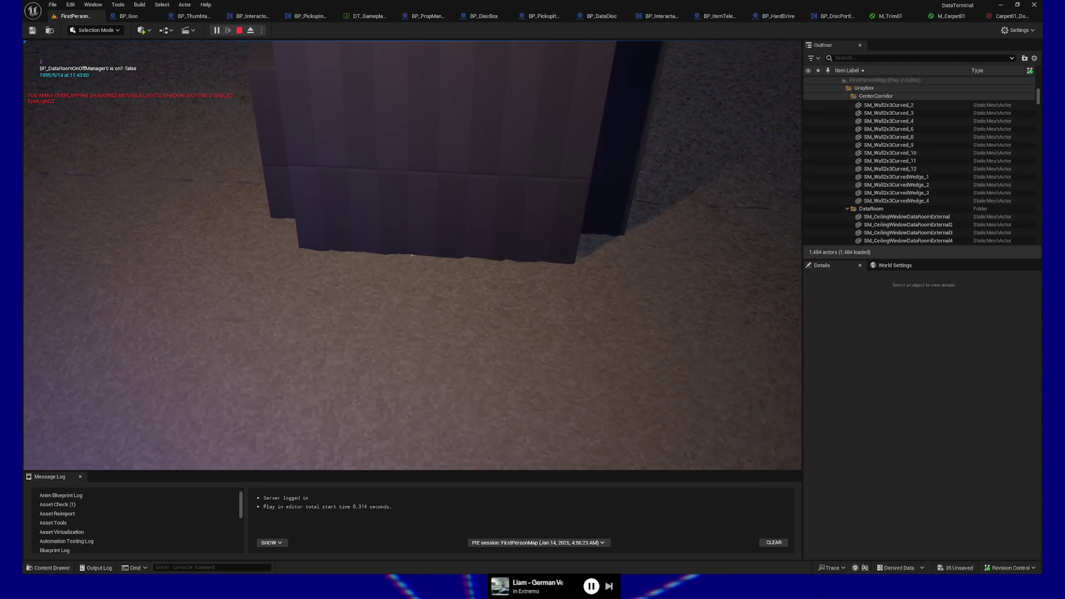
pyautogui.press('a')
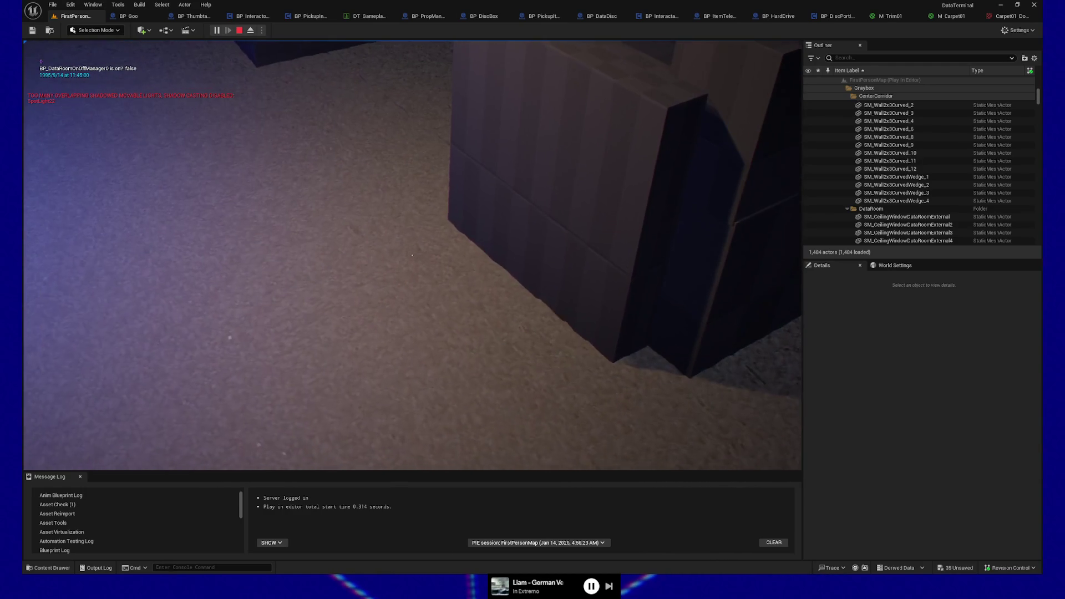
pyautogui.press('d')
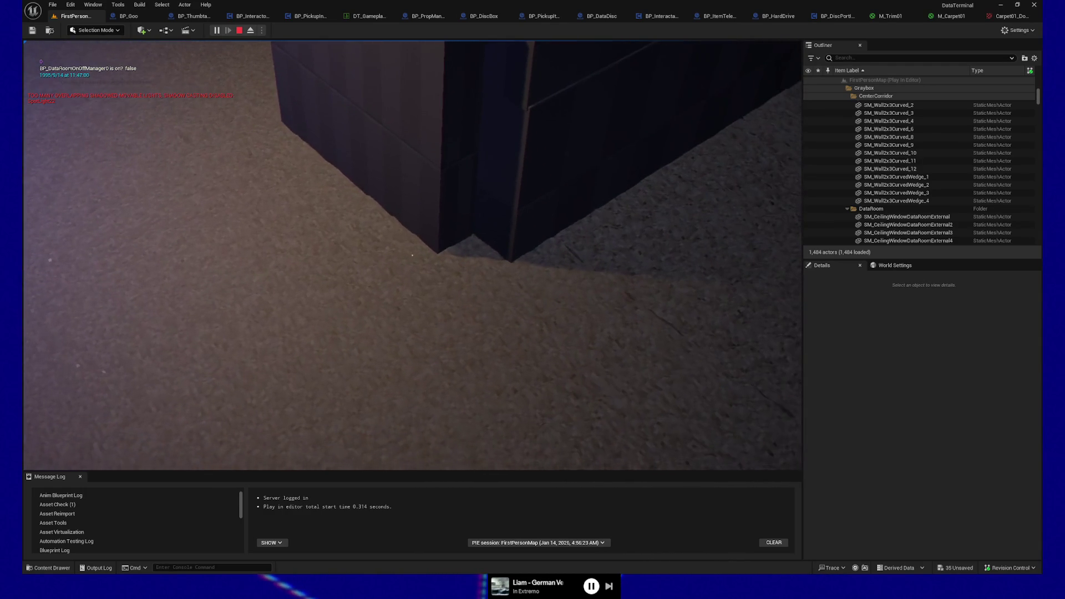
pyautogui.press('s')
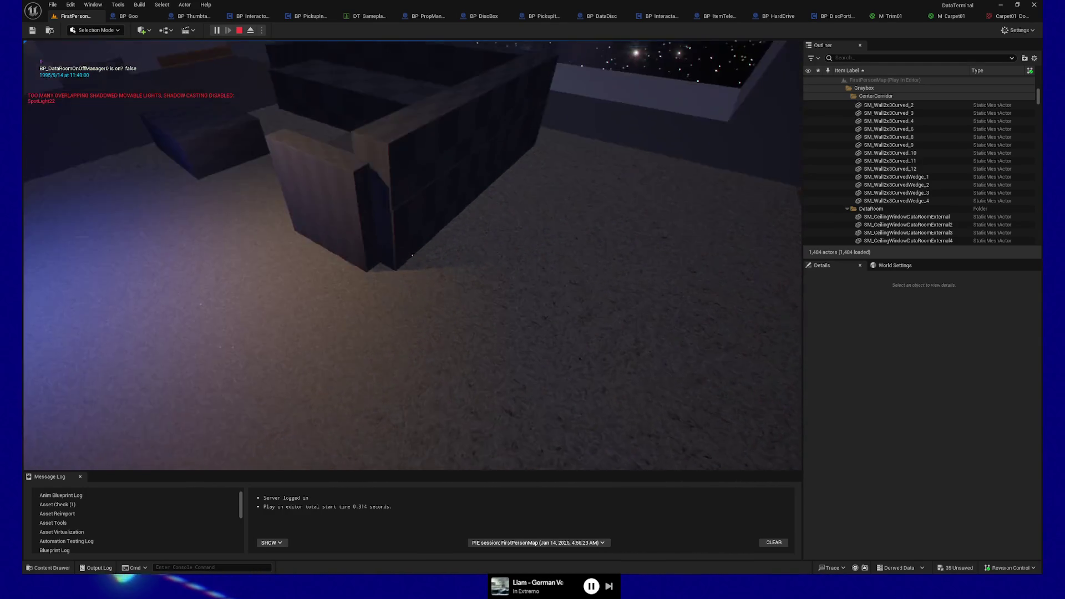
pyautogui.moveTo(412, 255)
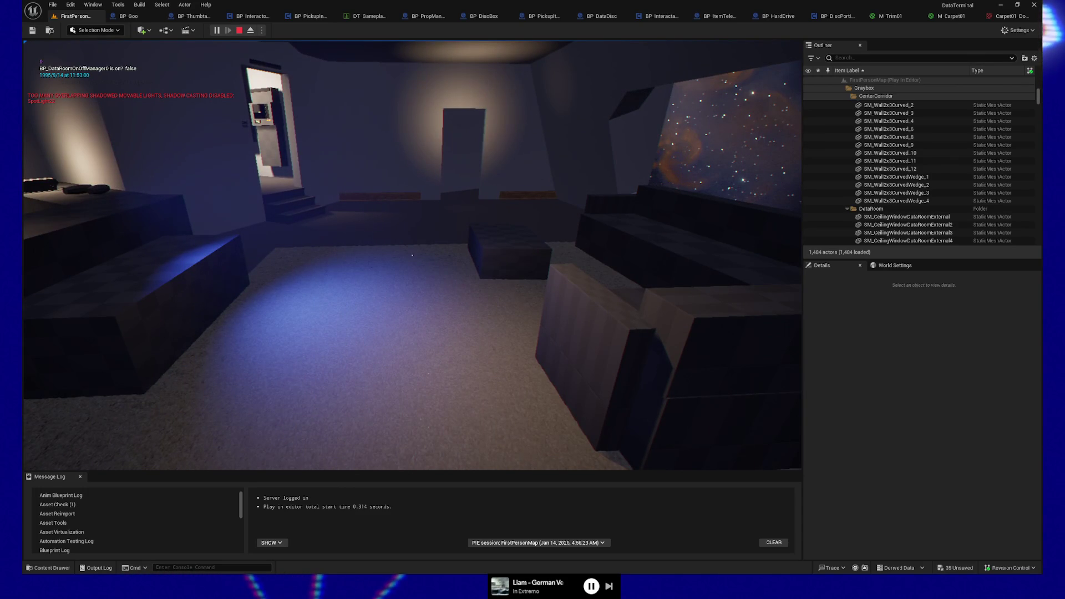
pyautogui.press('s')
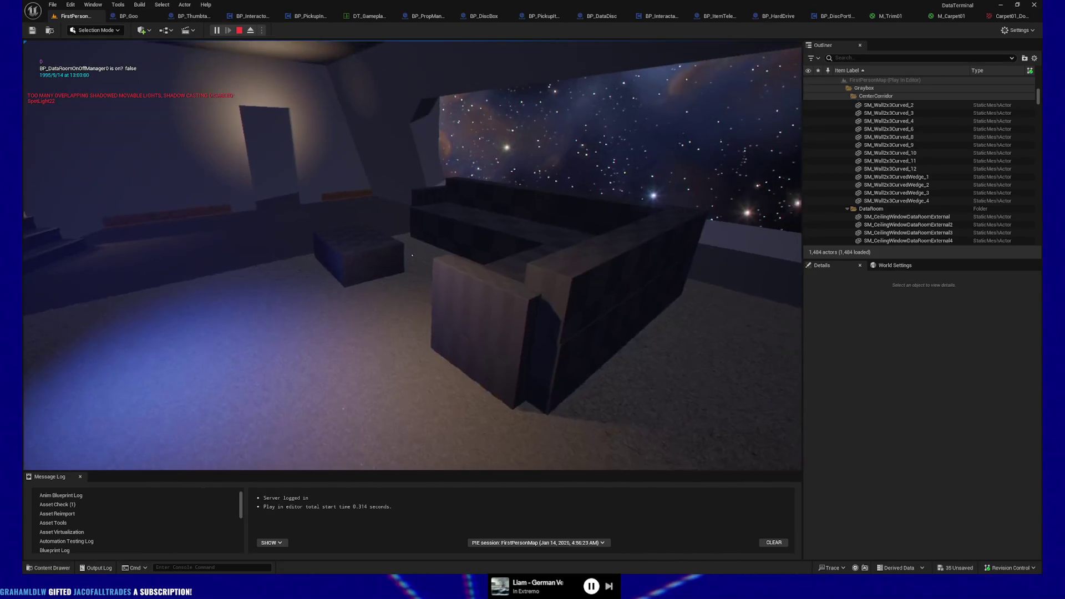
# Free the mouse cursor from the running playtest with Shift+F1
pyautogui.hotkey('shift', 'F1')
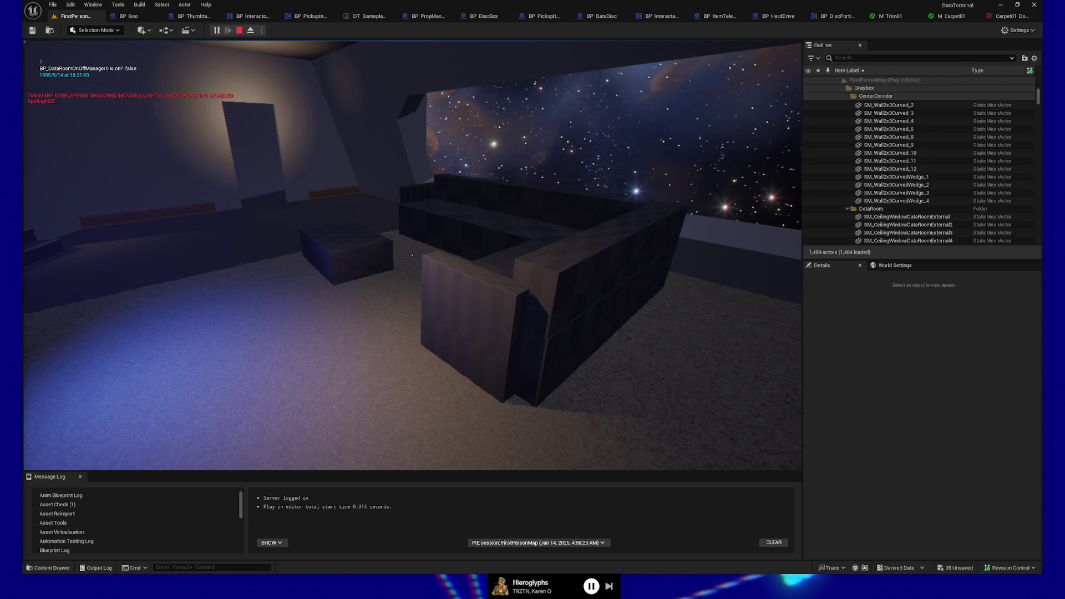
pyautogui.click(385, 351)
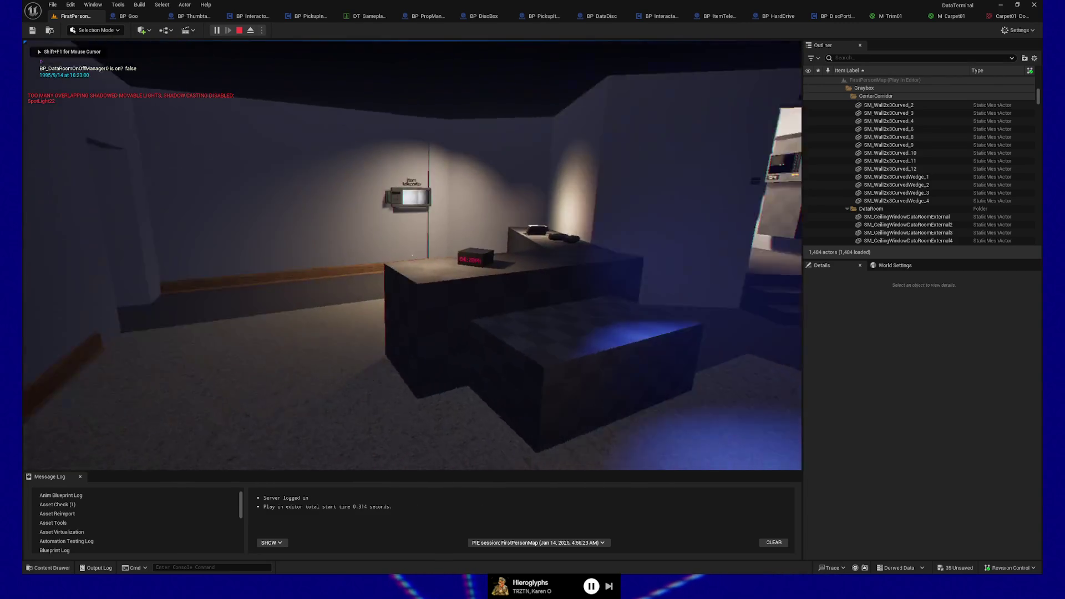
pyautogui.moveTo(412, 255)
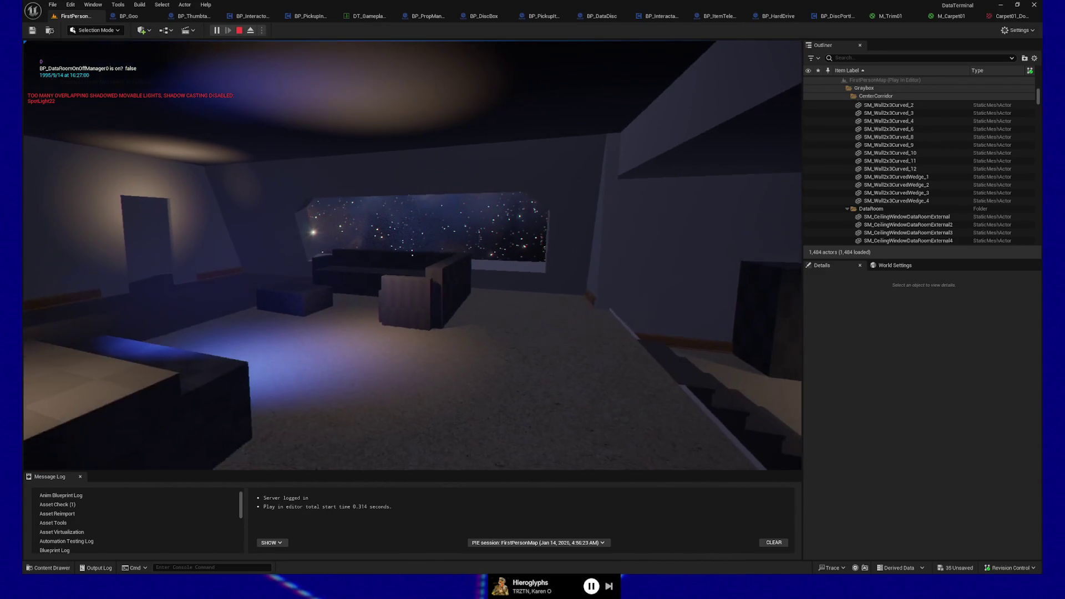
pyautogui.press('w')
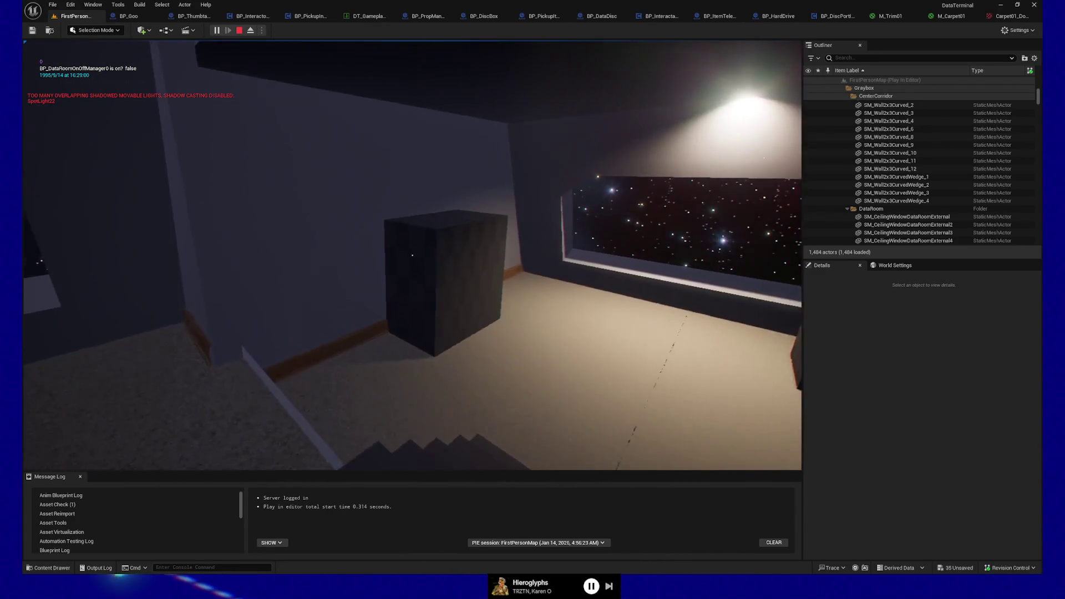
pyautogui.press('w')
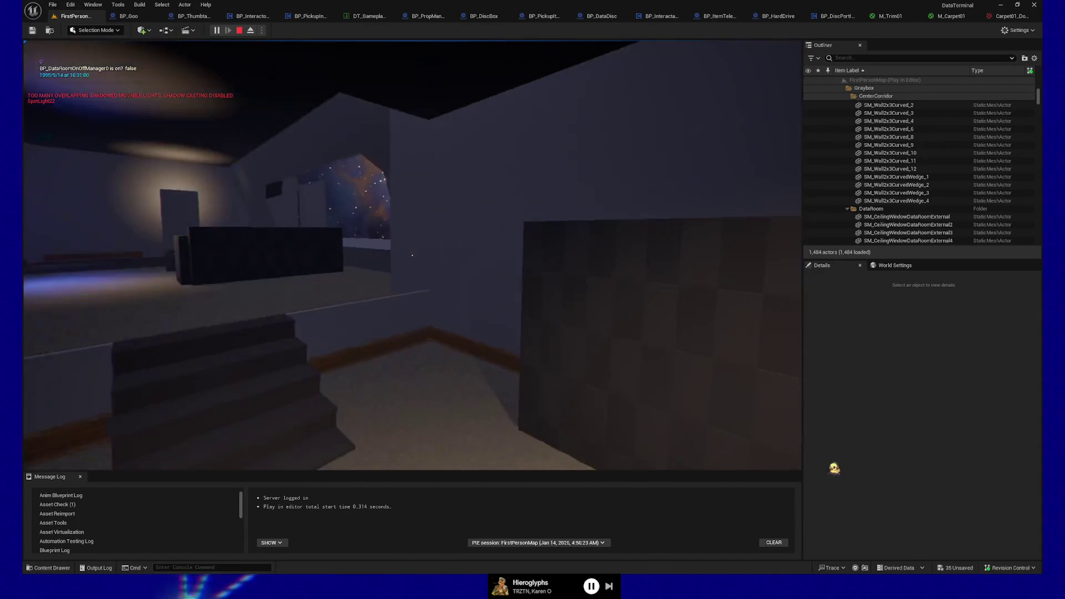
pyautogui.press('w')
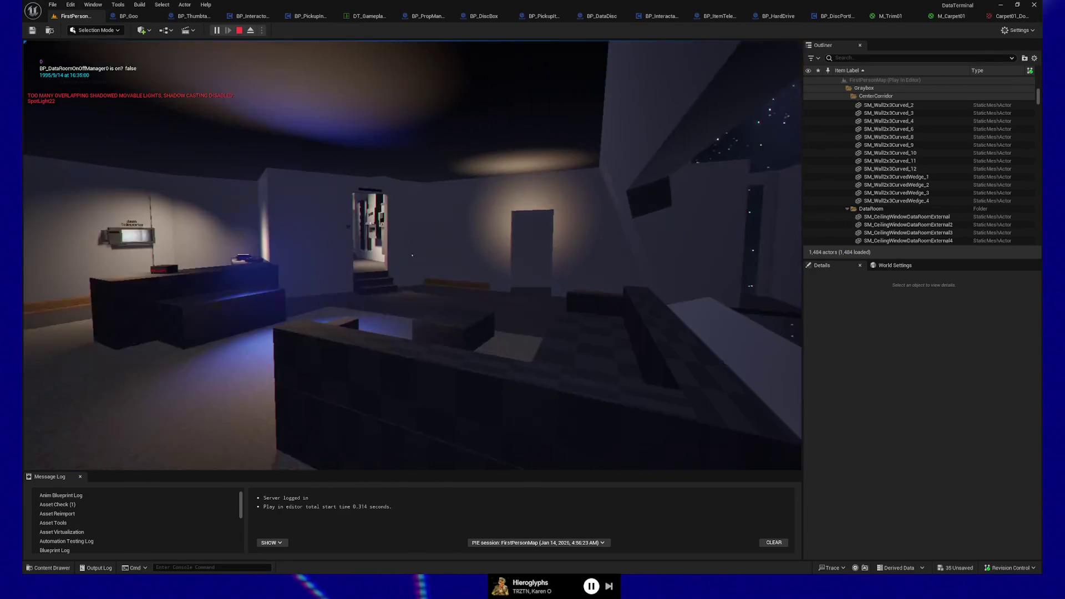
pyautogui.press('w')
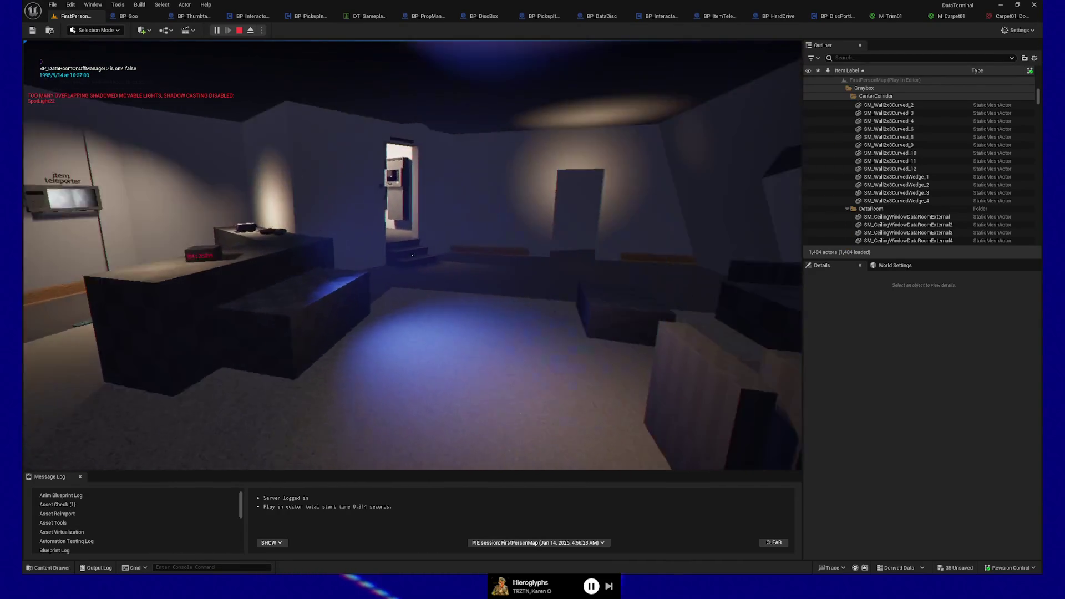
pyautogui.press('w')
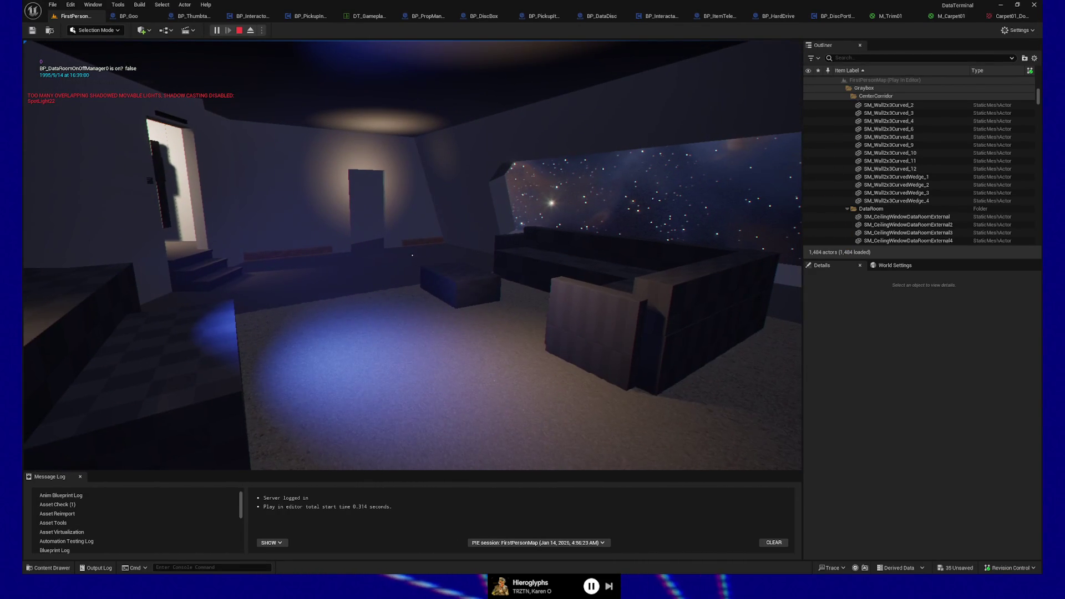